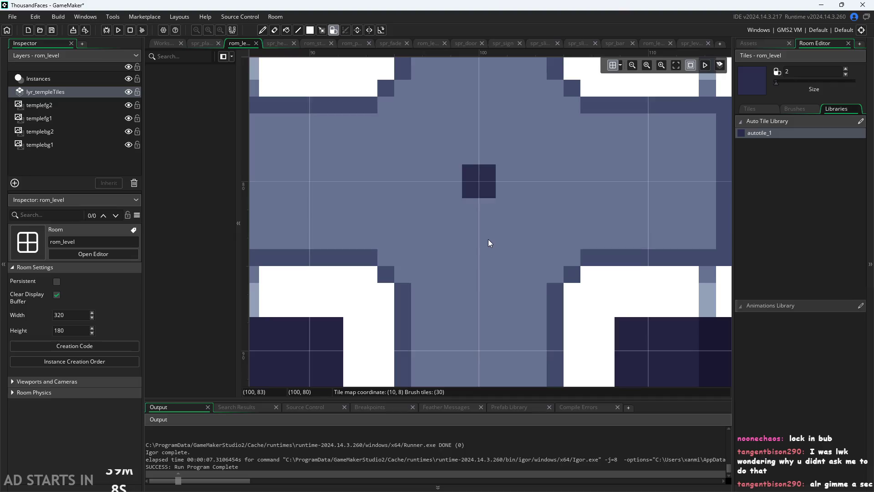
Zoom around the auto-tiled temple walls in rom_level, then show the Assets list
{"action": "scroll", "coordinate": [488, 239], "scroll_direction": "down", "scroll_amount": 4}
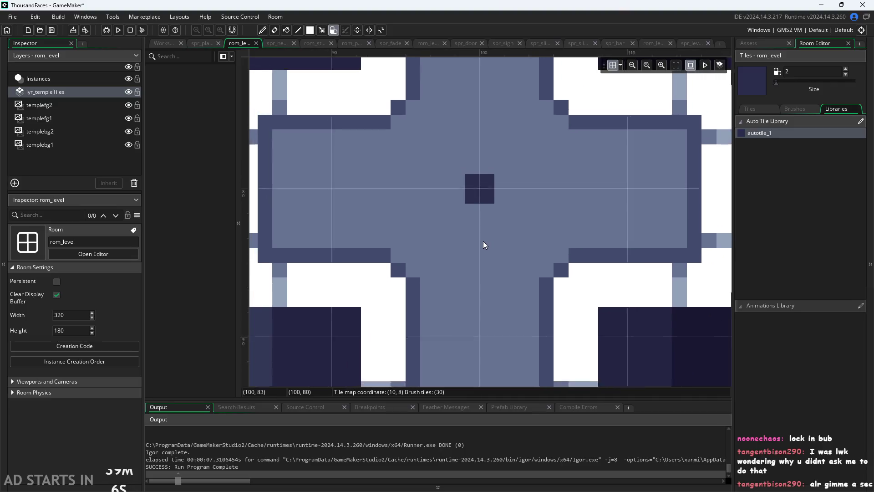
{"action": "scroll", "coordinate": [555, 248], "scroll_direction": "down", "scroll_amount": 3}
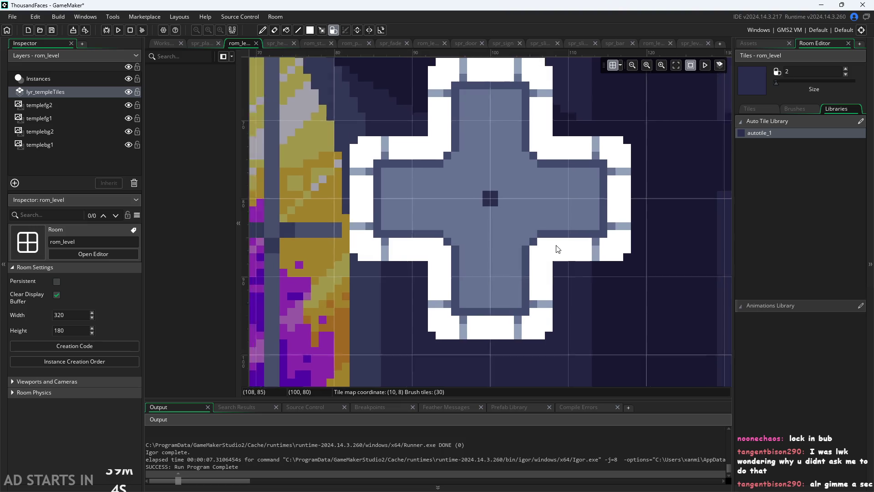
{"action": "scroll", "coordinate": [608, 234], "scroll_direction": "up", "scroll_amount": 4}
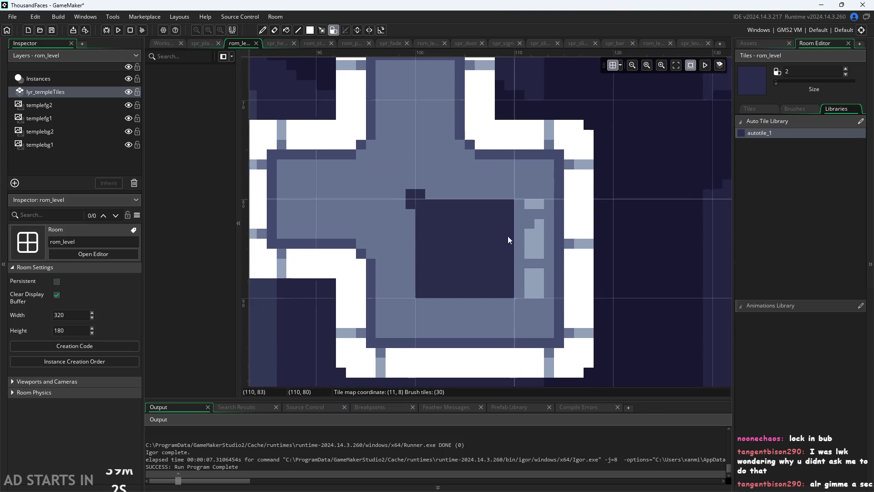
{"action": "scroll", "coordinate": [455, 251], "scroll_direction": "down", "scroll_amount": 3}
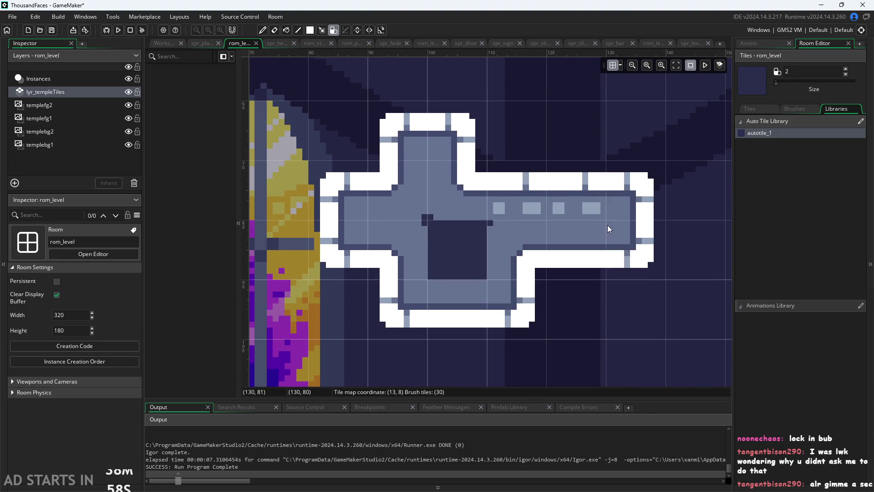
{"action": "scroll", "coordinate": [605, 214], "scroll_direction": "down", "scroll_amount": 1}
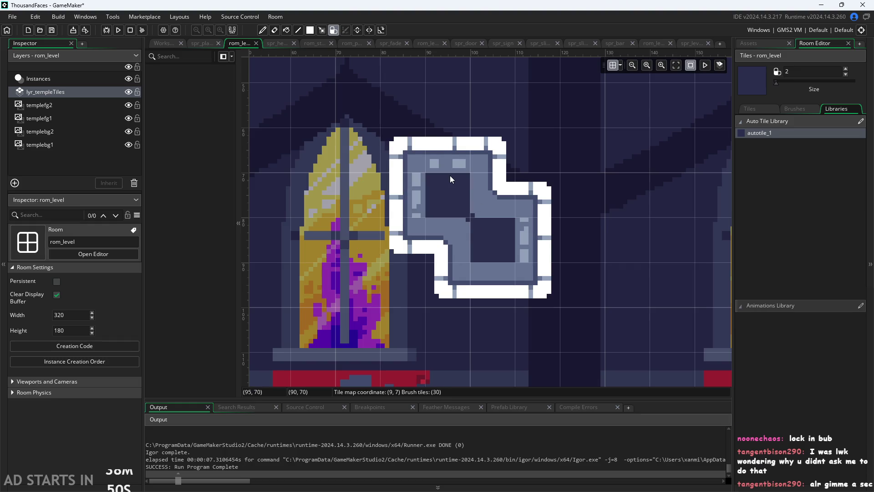
{"action": "scroll", "coordinate": [516, 228], "scroll_direction": "up", "scroll_amount": 2}
{"action": "scroll", "coordinate": [515, 228], "scroll_direction": "down", "scroll_amount": 2}
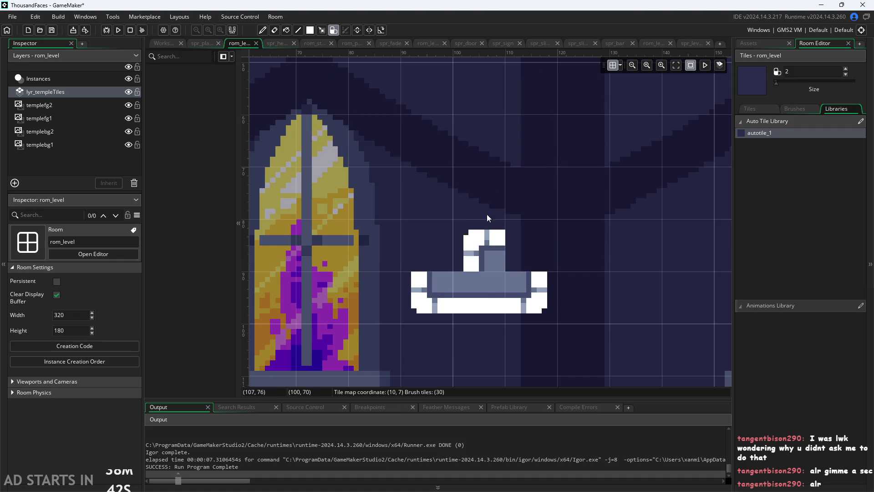
{"action": "scroll", "coordinate": [424, 208], "scroll_direction": "down", "scroll_amount": 5}
{"action": "scroll", "coordinate": [444, 221], "scroll_direction": "down", "scroll_amount": 1}
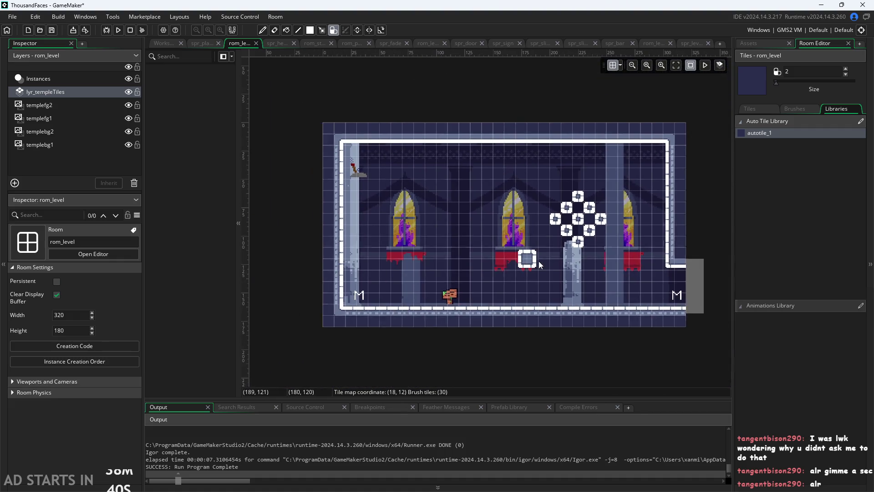
{"action": "scroll", "coordinate": [503, 250], "scroll_direction": "up", "scroll_amount": 2}
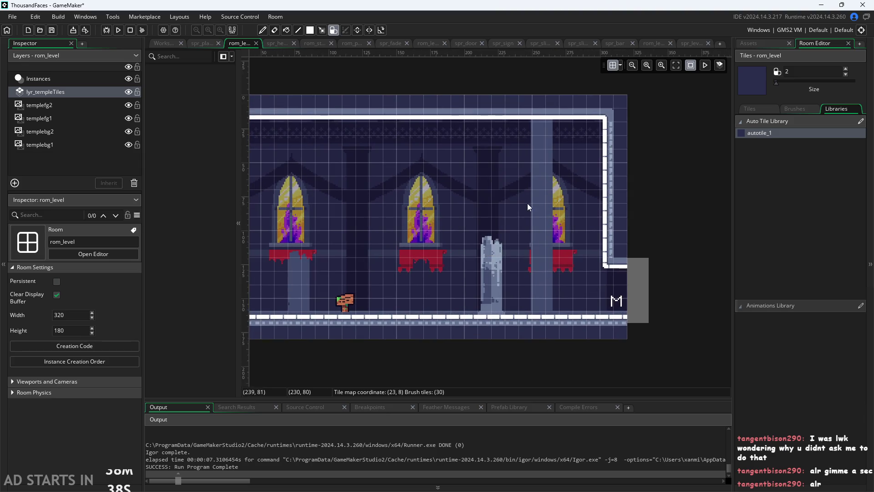
{"action": "scroll", "coordinate": [527, 203], "scroll_direction": "down", "scroll_amount": 3}
{"action": "scroll", "coordinate": [537, 275], "scroll_direction": "up", "scroll_amount": 1}
{"action": "scroll", "coordinate": [536, 274], "scroll_direction": "up", "scroll_amount": 2}
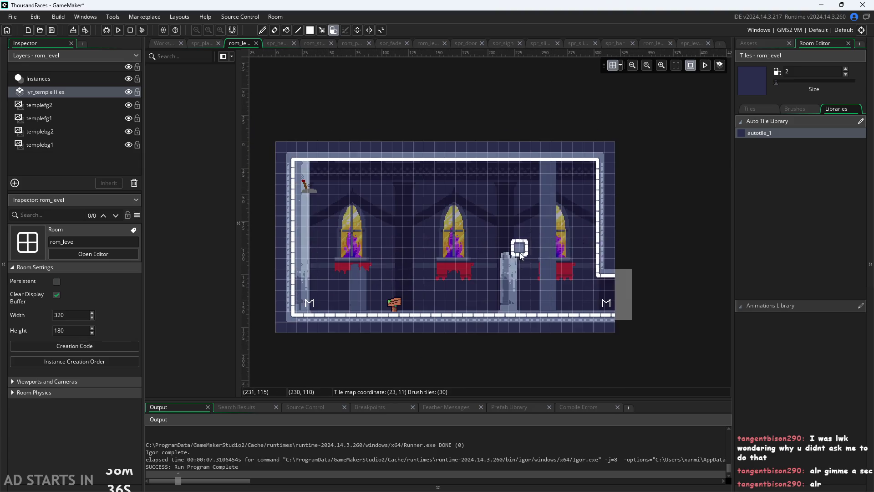
{"action": "left_click", "coordinate": [761, 44]}
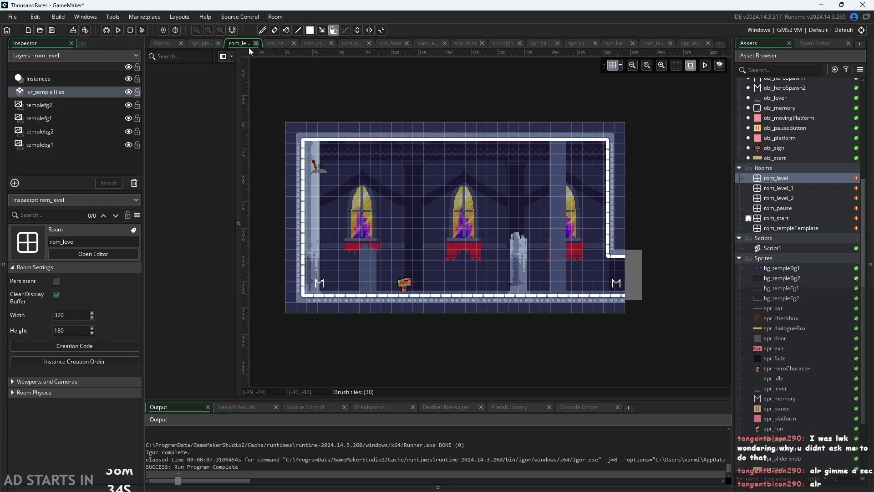
Look over the Auto Tiling templates in the Workspace, then switch to the ThousandFacesNotes sketch in Paint
{"action": "left_click", "coordinate": [159, 43]}
{"action": "scroll", "coordinate": [494, 355], "scroll_direction": "down", "scroll_amount": 2}
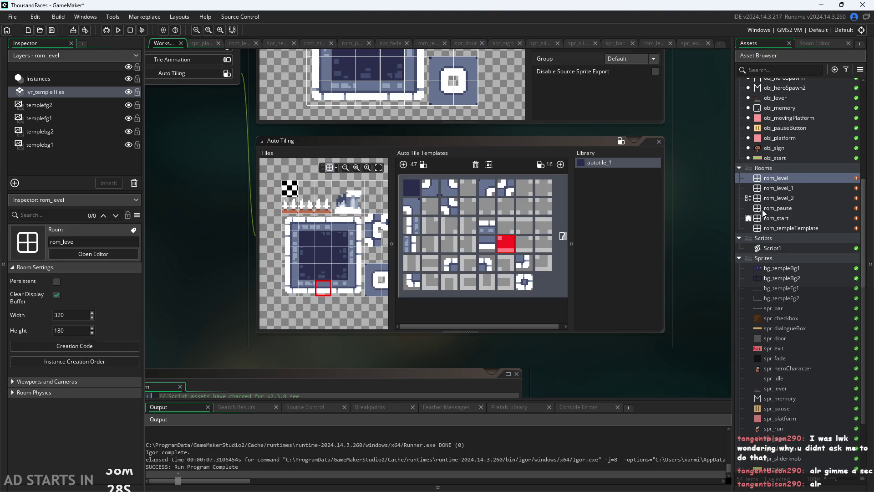
{"action": "scroll", "coordinate": [772, 234], "scroll_direction": "up", "scroll_amount": 1}
{"action": "scroll", "coordinate": [772, 236], "scroll_direction": "up", "scroll_amount": 3}
{"action": "scroll", "coordinate": [772, 236], "scroll_direction": "up", "scroll_amount": 3}
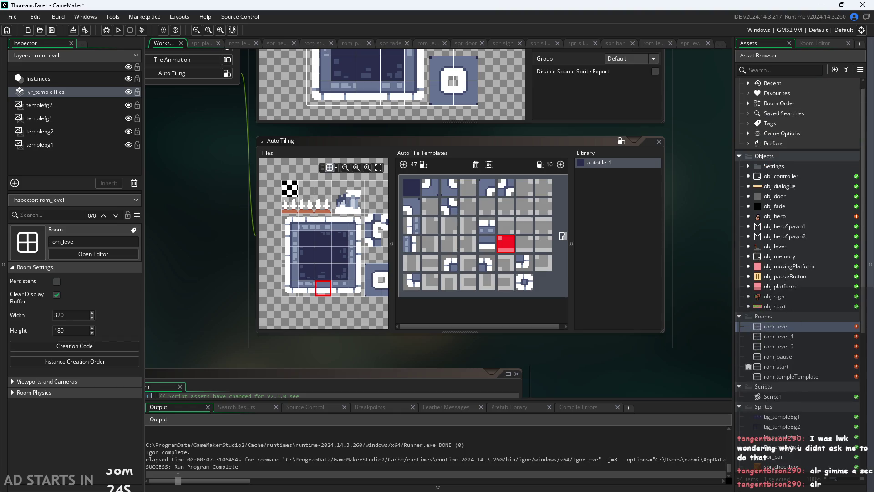
{"action": "key", "text": "alt+Tab"}
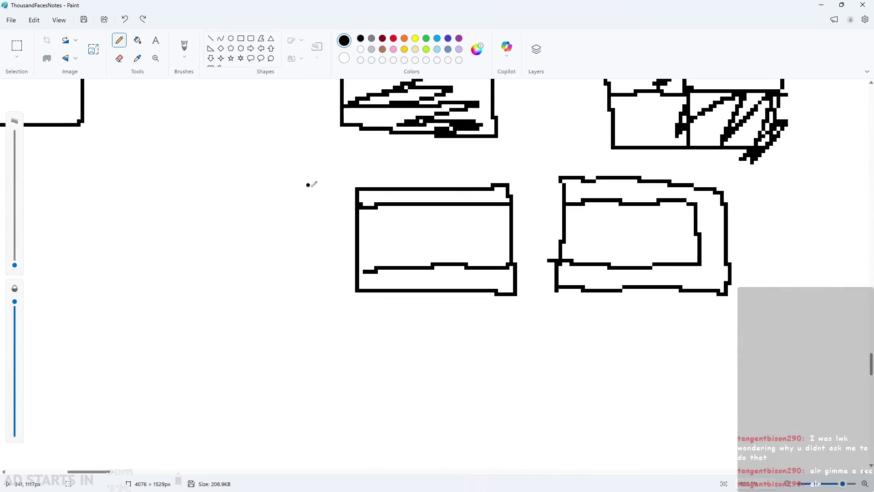
{"action": "scroll", "coordinate": [348, 270], "scroll_direction": "down", "scroll_amount": 5, "text": "ctrl"}
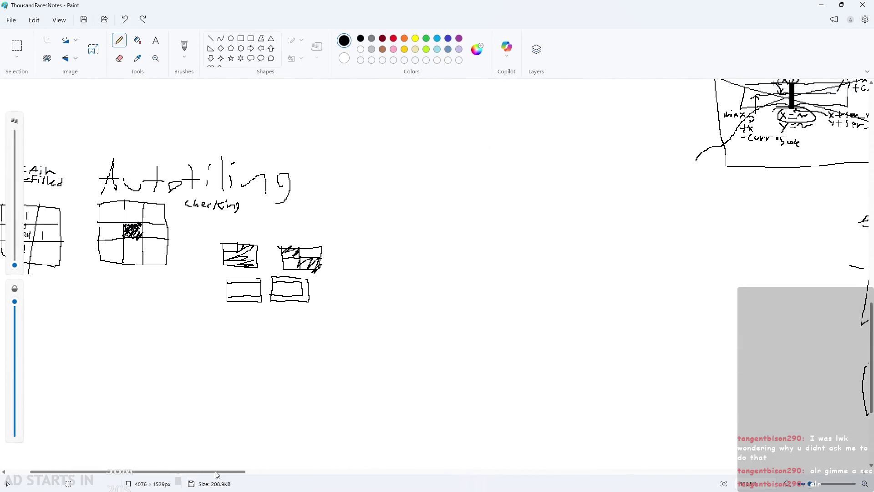
{"action": "scroll", "coordinate": [160, 255], "scroll_direction": "up", "scroll_amount": 5, "text": "ctrl"}
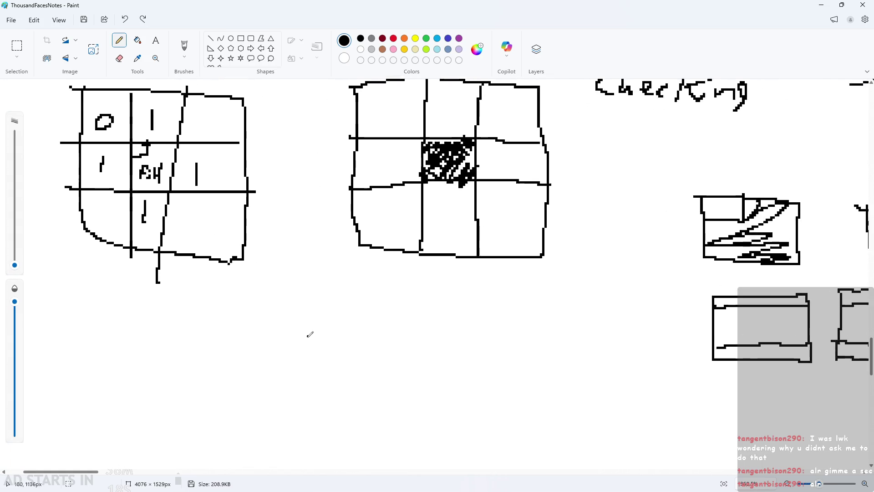
{"action": "scroll", "coordinate": [305, 337], "scroll_direction": "up", "scroll_amount": 2}
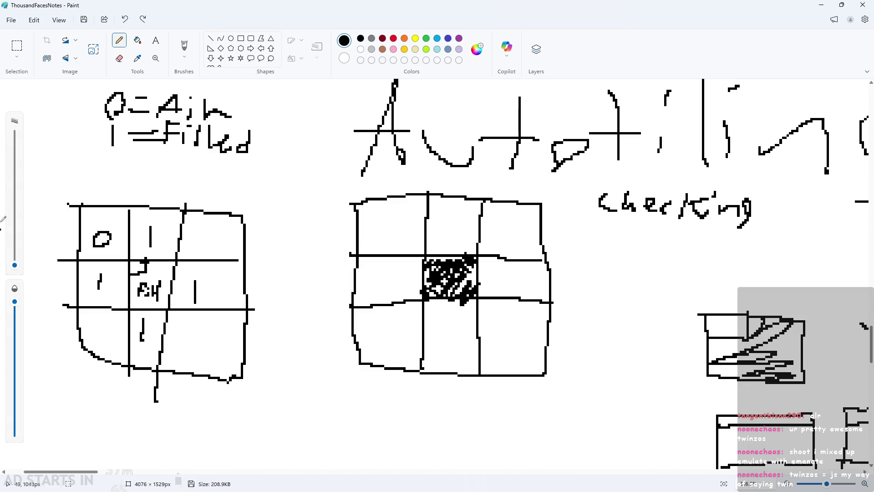
Zoom around the left 3x3 grid and pencil a 1 into its top-right cell
{"action": "scroll", "coordinate": [233, 230], "scroll_direction": "down", "scroll_amount": 2, "text": "ctrl"}
{"action": "scroll", "coordinate": [214, 314], "scroll_direction": "up", "scroll_amount": 4, "text": "ctrl"}
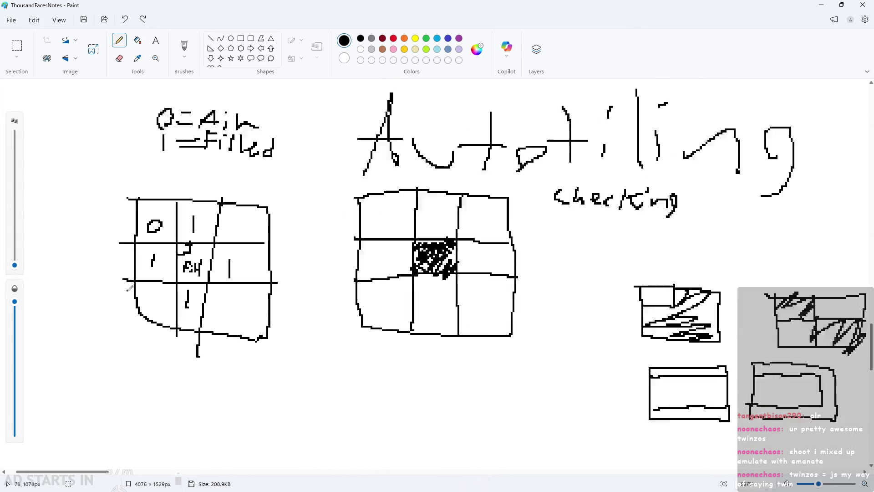
{"action": "scroll", "coordinate": [428, 382], "scroll_direction": "down", "scroll_amount": 1, "text": "ctrl"}
{"action": "scroll", "coordinate": [455, 382], "scroll_direction": "down", "scroll_amount": 2, "text": "ctrl"}
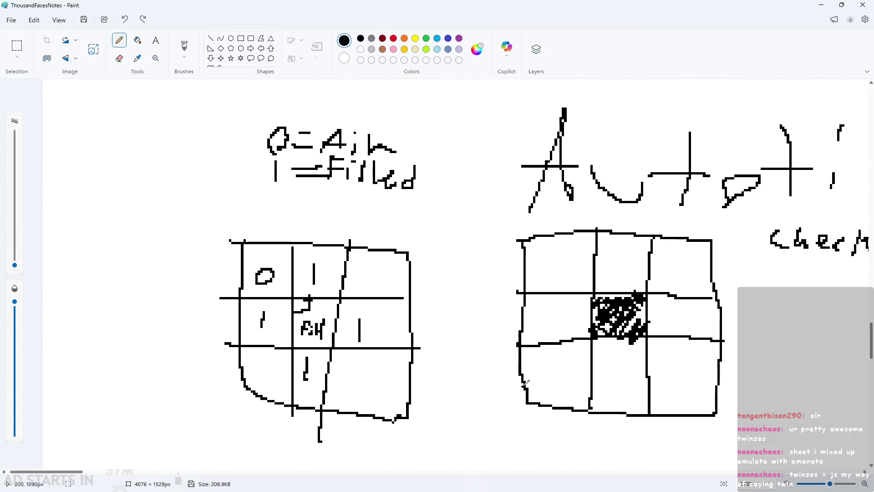
{"action": "scroll", "coordinate": [488, 404], "scroll_direction": "up", "scroll_amount": 2, "text": "ctrl"}
{"action": "scroll", "coordinate": [496, 400], "scroll_direction": "up", "scroll_amount": 2, "text": "ctrl"}
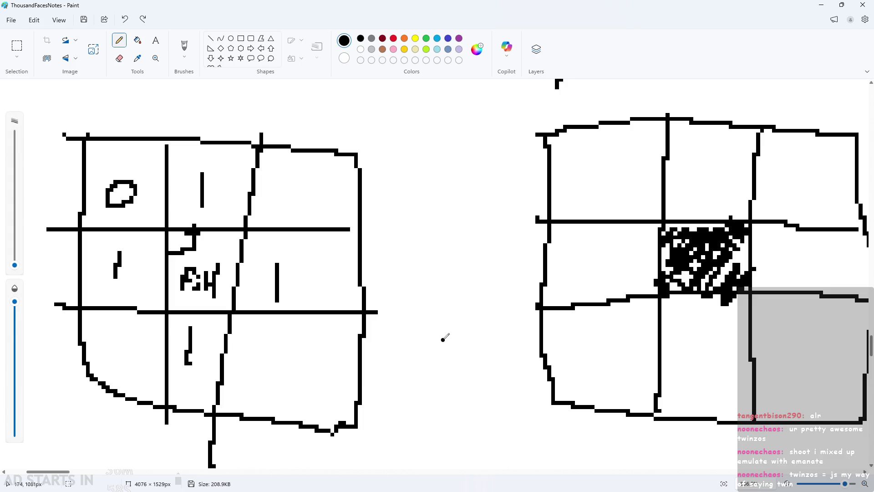
{"action": "scroll", "coordinate": [434, 321], "scroll_direction": "down", "scroll_amount": 2, "text": "ctrl"}
{"action": "scroll", "coordinate": [395, 319], "scroll_direction": "down", "scroll_amount": 2, "text": "ctrl"}
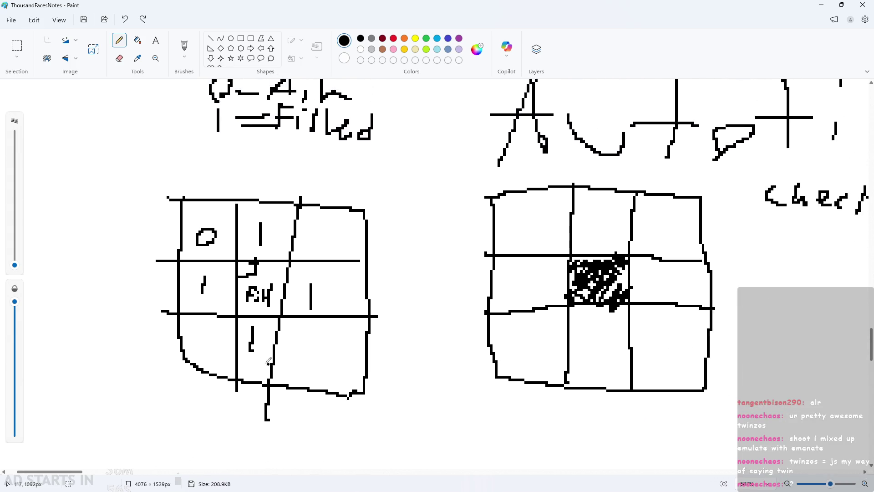
{"action": "scroll", "coordinate": [210, 335], "scroll_direction": "up", "scroll_amount": 3, "text": "ctrl"}
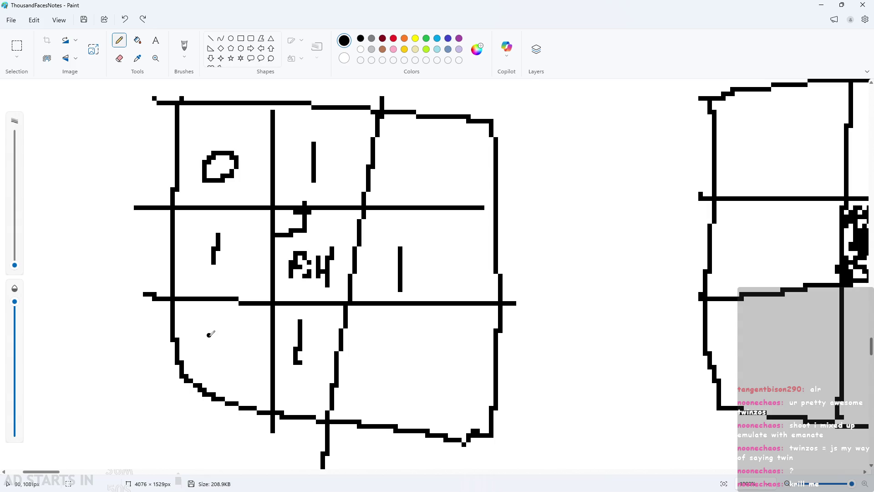
{"action": "scroll", "coordinate": [210, 334], "scroll_direction": "down", "scroll_amount": 5}
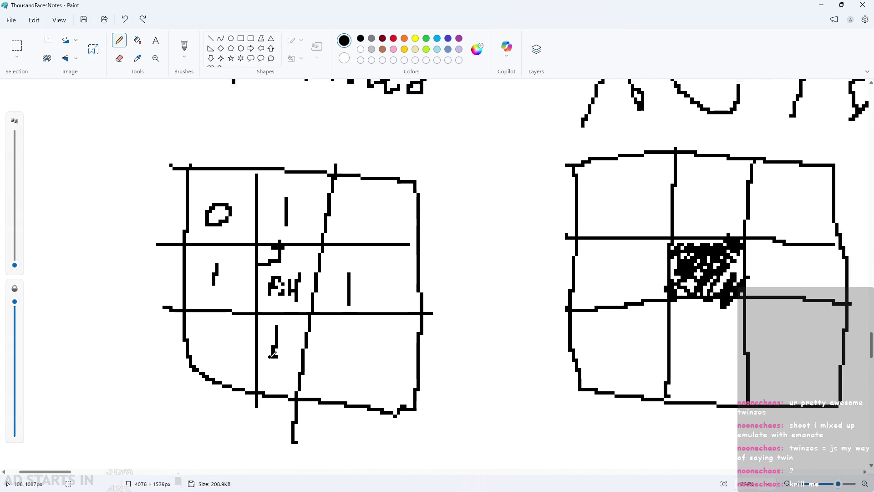
{"action": "scroll", "coordinate": [298, 370], "scroll_direction": "down", "scroll_amount": 1}
{"action": "scroll", "coordinate": [309, 362], "scroll_direction": "up", "scroll_amount": 3}
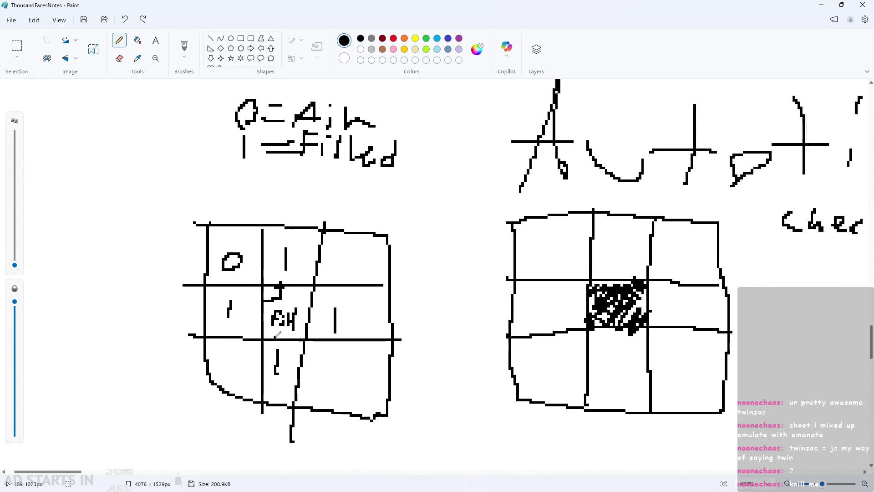
{"action": "scroll", "coordinate": [324, 352], "scroll_direction": "down", "scroll_amount": 3}
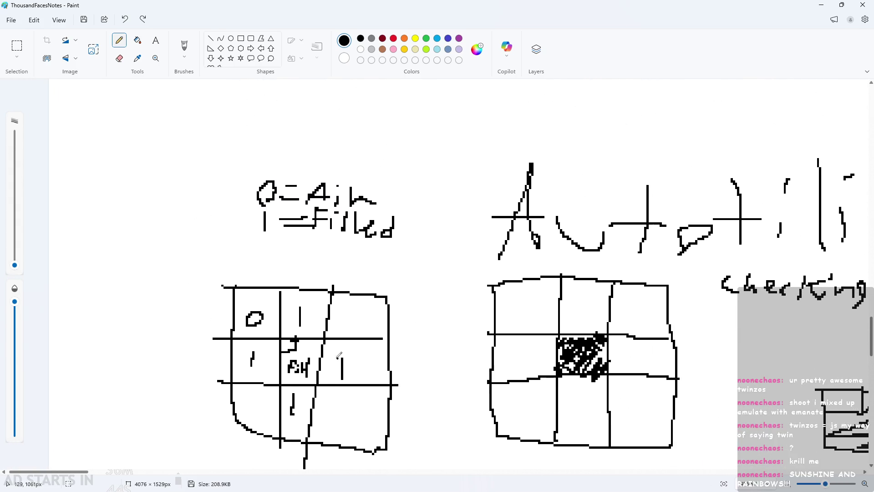
{"action": "scroll", "coordinate": [382, 351], "scroll_direction": "up", "scroll_amount": 4}
{"action": "scroll", "coordinate": [398, 342], "scroll_direction": "down", "scroll_amount": 3}
{"action": "scroll", "coordinate": [398, 342], "scroll_direction": "up", "scroll_amount": 4}
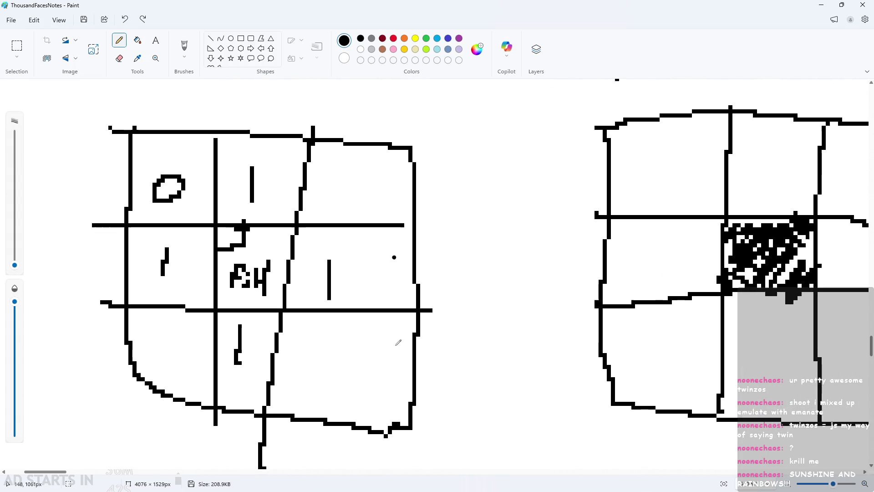
{"action": "scroll", "coordinate": [394, 280], "scroll_direction": "down", "scroll_amount": 1}
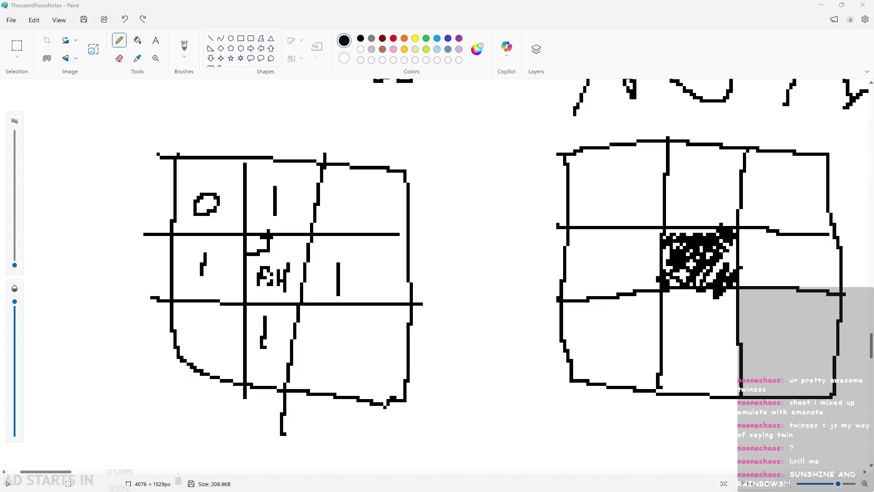
{"action": "scroll", "coordinate": [332, 293], "scroll_direction": "down", "scroll_amount": 2}
{"action": "scroll", "coordinate": [331, 292], "scroll_direction": "up", "scroll_amount": 1}
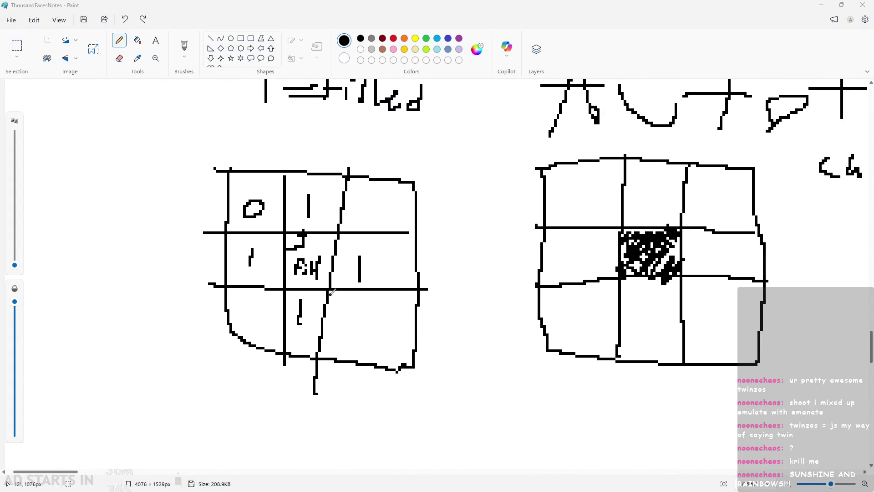
{"action": "scroll", "coordinate": [335, 286], "scroll_direction": "down", "scroll_amount": 1}
{"action": "scroll", "coordinate": [237, 250], "scroll_direction": "up", "scroll_amount": 2}
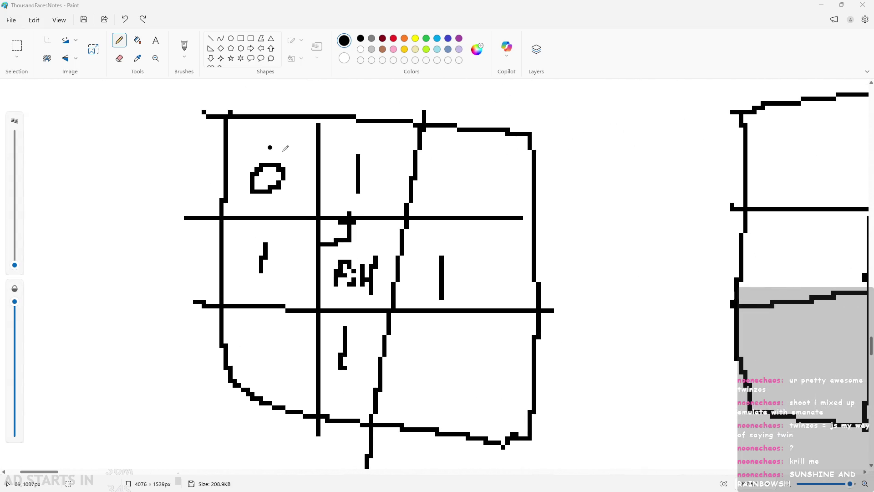
{"action": "scroll", "coordinate": [295, 335], "scroll_direction": "down", "scroll_amount": 2}
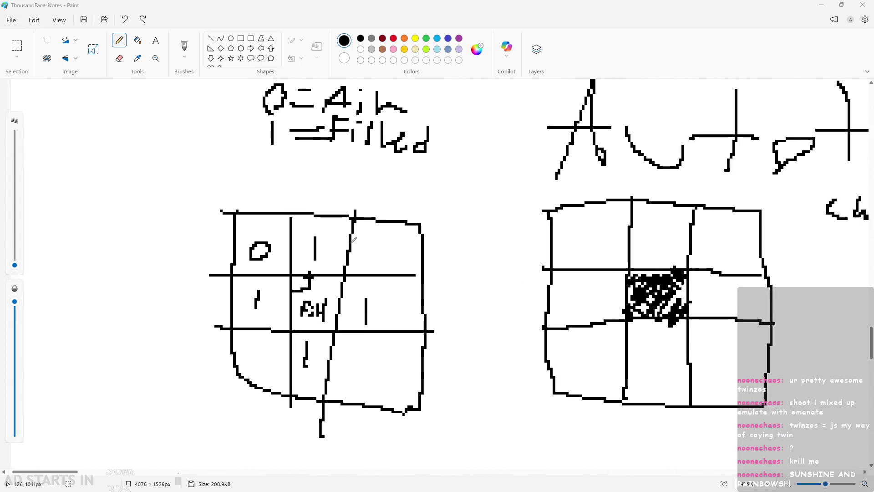
{"action": "scroll", "coordinate": [352, 247], "scroll_direction": "up", "scroll_amount": 1}
{"action": "scroll", "coordinate": [353, 247], "scroll_direction": "down", "scroll_amount": 1}
{"action": "scroll", "coordinate": [353, 247], "scroll_direction": "up", "scroll_amount": 2}
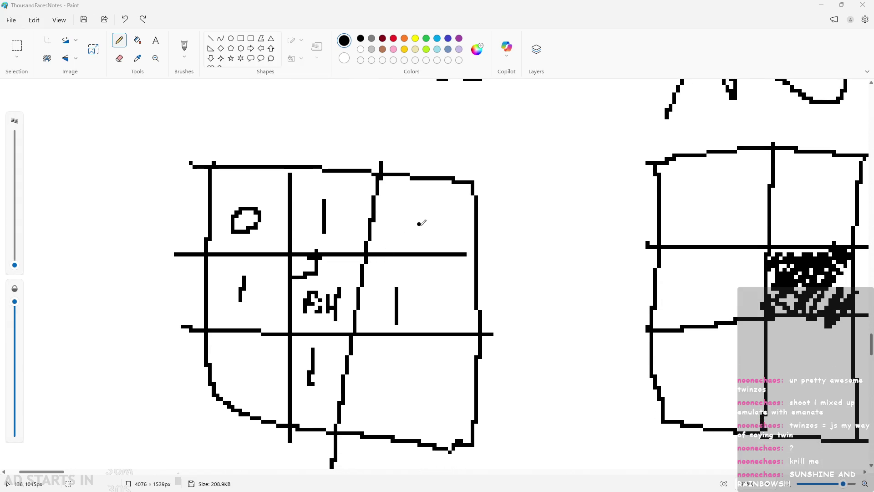
{"action": "left_click_drag", "start_coordinate": [428, 193], "coordinate": [427, 228]}
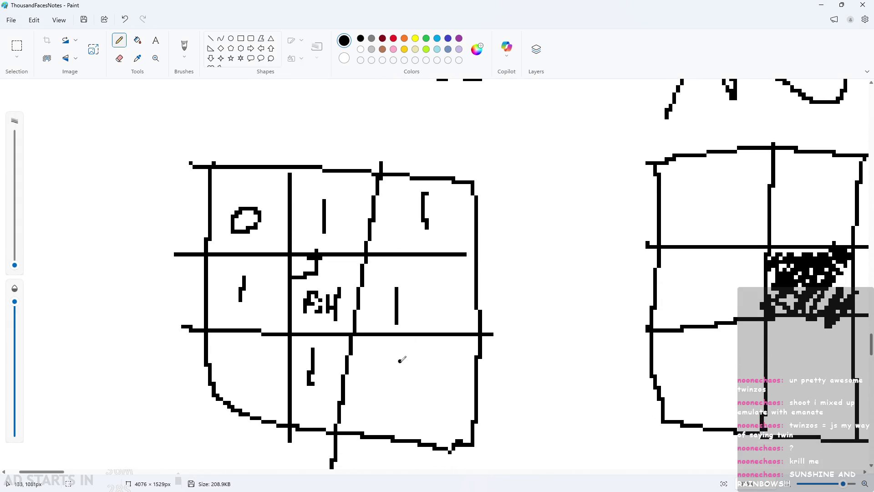
Pencil a 1 into the lower-right and lower-left cells of the left grid
{"action": "left_click_drag", "start_coordinate": [408, 375], "coordinate": [400, 414]}
{"action": "left_click_drag", "start_coordinate": [246, 377], "coordinate": [247, 396]}
{"action": "scroll", "coordinate": [395, 285], "scroll_direction": "down", "scroll_amount": 3}
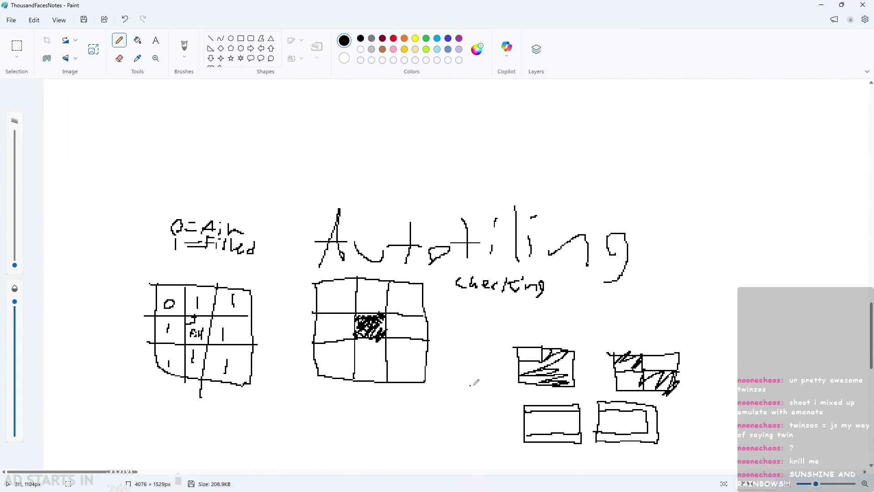
{"action": "scroll", "coordinate": [253, 383], "scroll_direction": "up", "scroll_amount": 1}
{"action": "scroll", "coordinate": [145, 360], "scroll_direction": "down", "scroll_amount": 2}
{"action": "scroll", "coordinate": [196, 228], "scroll_direction": "up", "scroll_amount": 5}
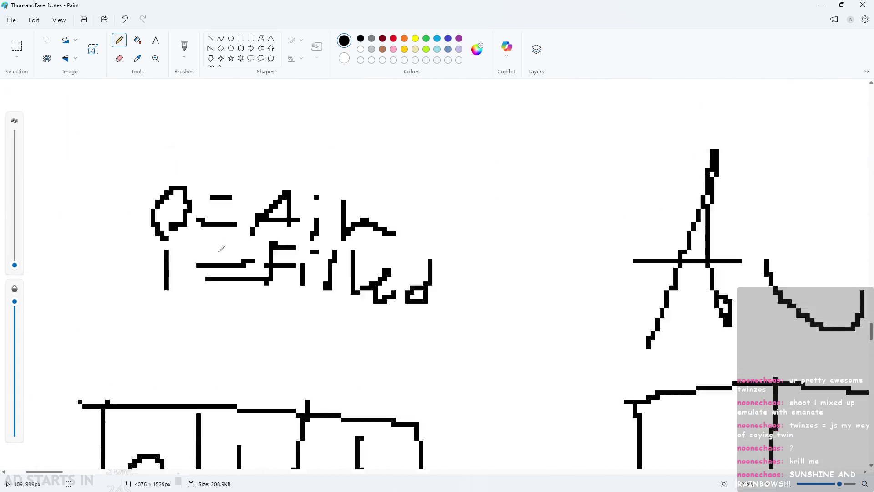
{"action": "scroll", "coordinate": [223, 352], "scroll_direction": "down", "scroll_amount": 3}
{"action": "scroll", "coordinate": [246, 296], "scroll_direction": "down", "scroll_amount": 2}
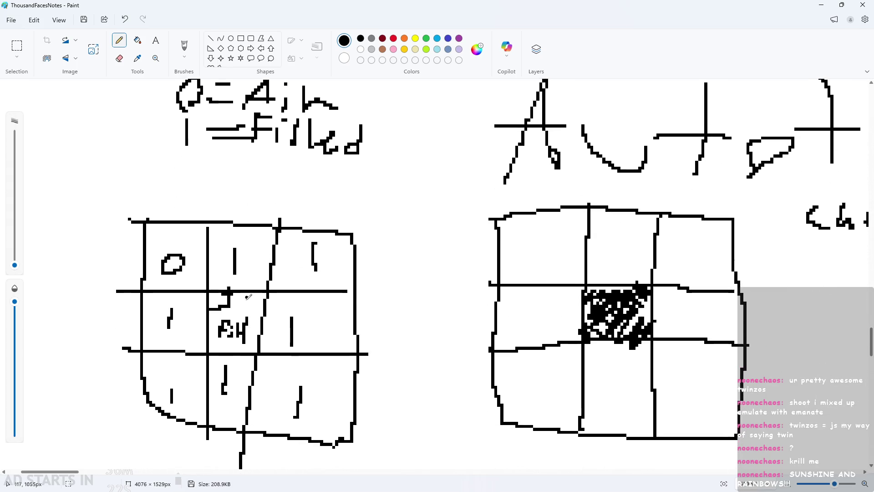
{"action": "scroll", "coordinate": [200, 318], "scroll_direction": "down", "scroll_amount": 1}
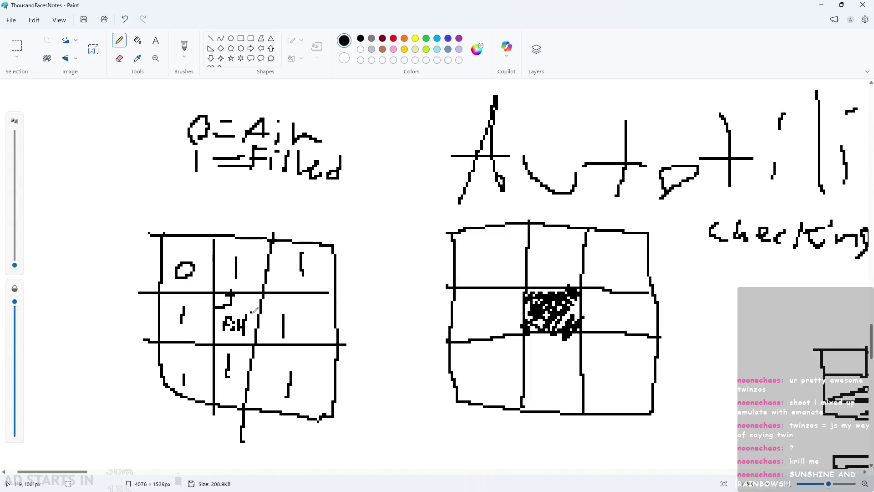
{"action": "scroll", "coordinate": [255, 311], "scroll_direction": "down", "scroll_amount": 3}
{"action": "scroll", "coordinate": [255, 310], "scroll_direction": "up", "scroll_amount": 2}
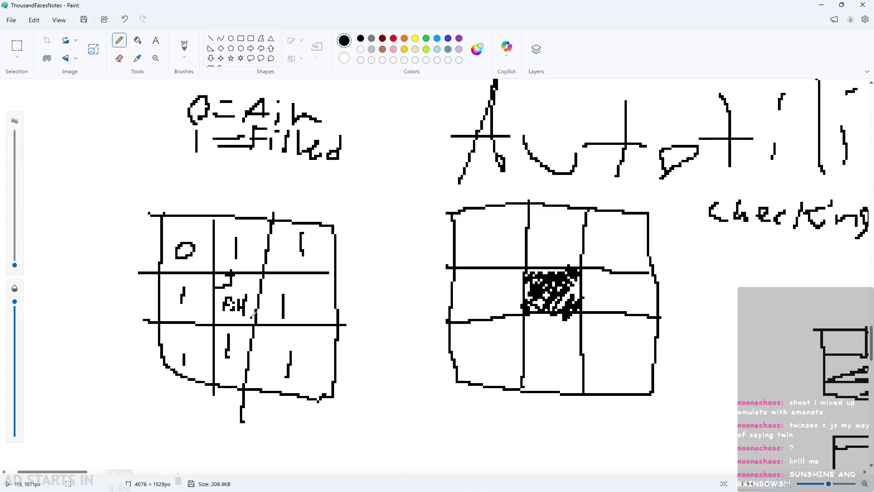
{"action": "scroll", "coordinate": [250, 311], "scroll_direction": "down", "scroll_amount": 3}
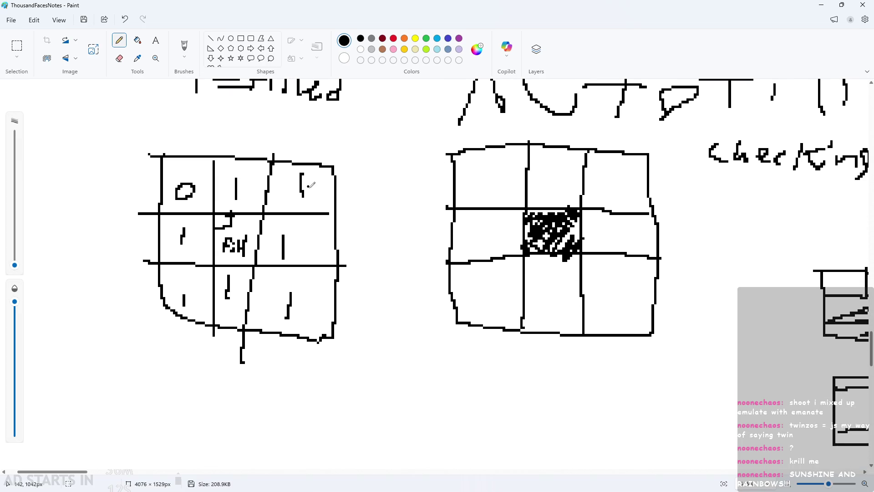
Undo stray pencil strokes, including a scribble over the centre FH label
{"action": "mouse_move", "coordinate": [213, 194]}
{"action": "left_mouse_down"}
{"action": "mouse_move", "coordinate": [198, 194]}
{"action": "mouse_move", "coordinate": [206, 208]}
{"action": "left_mouse_up"}
{"action": "left_click_drag", "start_coordinate": [228, 180], "coordinate": [227, 200]}
{"action": "key", "text": "ctrl+z"}
{"action": "key", "text": "ctrl+z"}
{"action": "key", "text": "ctrl+z"}
{"action": "scroll", "coordinate": [273, 240], "scroll_direction": "down", "scroll_amount": 1}
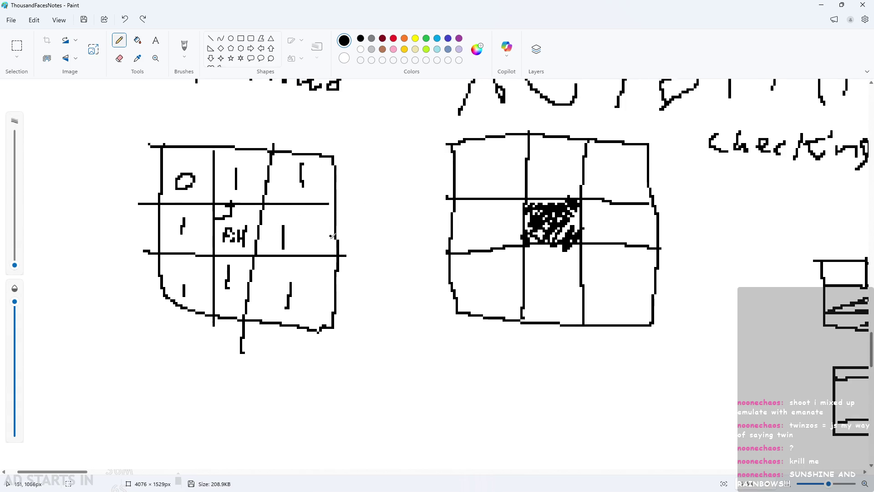
{"action": "scroll", "coordinate": [208, 351], "scroll_direction": "down", "scroll_amount": 1}
{"action": "scroll", "coordinate": [217, 345], "scroll_direction": "up", "scroll_amount": 2}
{"action": "scroll", "coordinate": [218, 344], "scroll_direction": "up", "scroll_amount": 2}
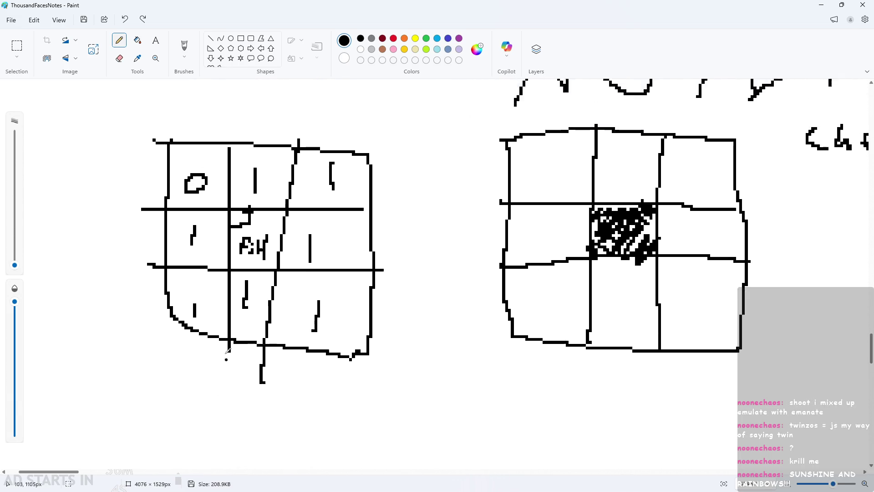
{"action": "scroll", "coordinate": [221, 353], "scroll_direction": "down", "scroll_amount": 2}
{"action": "scroll", "coordinate": [223, 358], "scroll_direction": "down", "scroll_amount": 1}
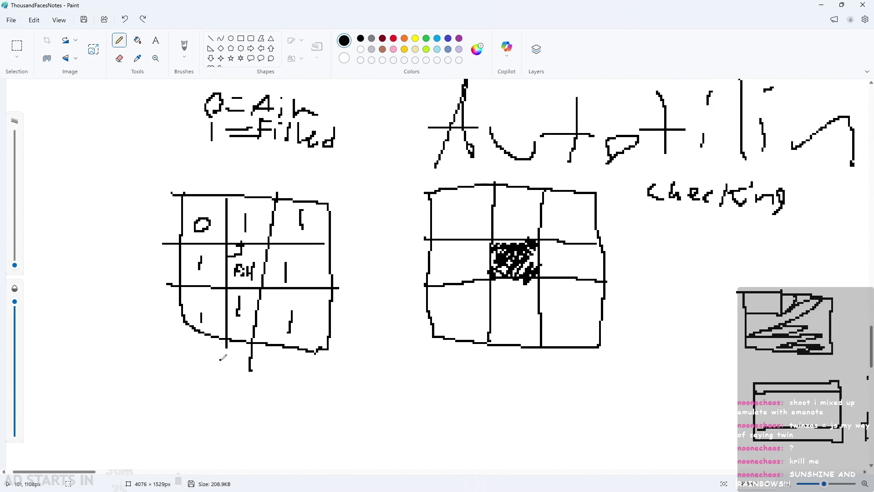
{"action": "scroll", "coordinate": [223, 358], "scroll_direction": "up", "scroll_amount": 1}
{"action": "scroll", "coordinate": [223, 358], "scroll_direction": "up", "scroll_amount": 1}
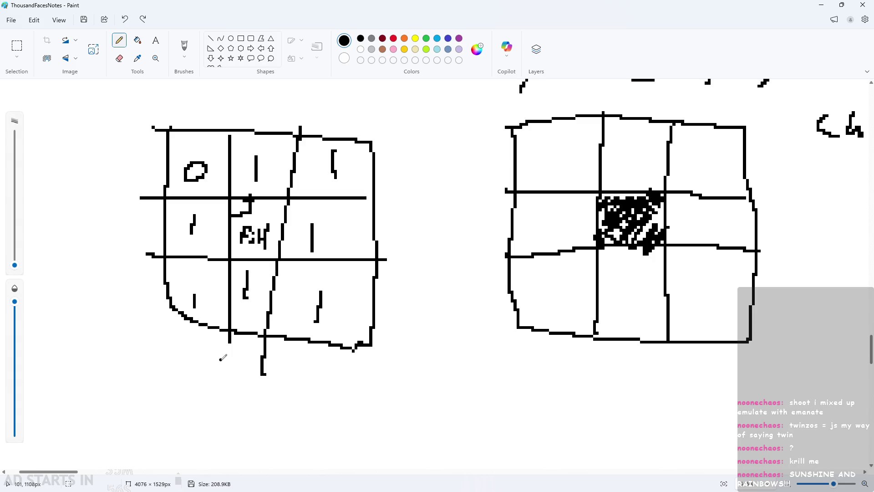
{"action": "mouse_move", "coordinate": [247, 209]}
{"action": "left_mouse_down"}
{"action": "mouse_move", "coordinate": [273, 262]}
{"action": "mouse_move", "coordinate": [249, 246]}
{"action": "left_mouse_up"}
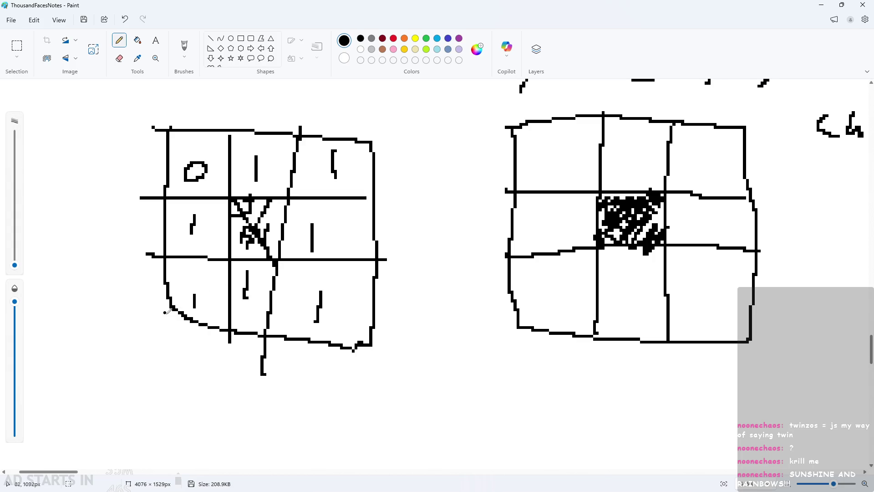
{"action": "key", "text": "ctrl+z"}
{"action": "key", "text": "ctrl+z"}
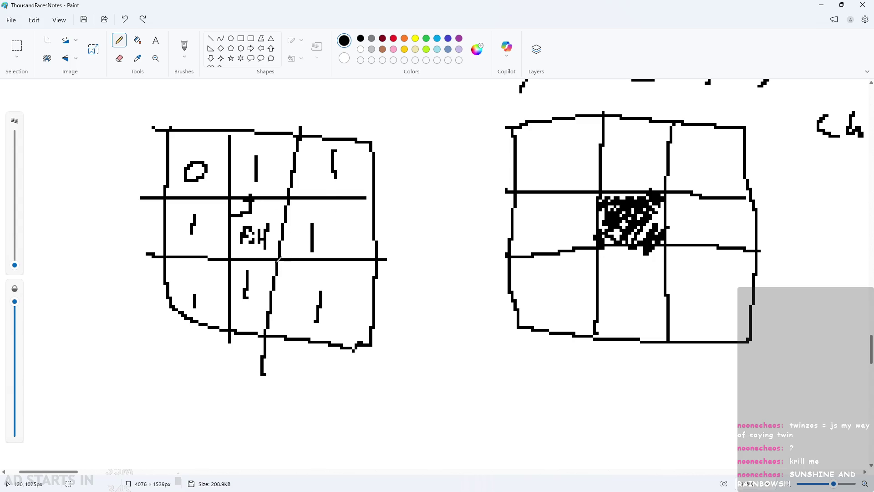
Return to GameMaker's Auto Tiling editor with autotile_1's 47-tile template
{"action": "scroll", "coordinate": [237, 222], "scroll_direction": "down", "scroll_amount": 2, "text": "ctrl"}
{"action": "scroll", "coordinate": [349, 291], "scroll_direction": "down", "scroll_amount": 1, "text": "ctrl"}
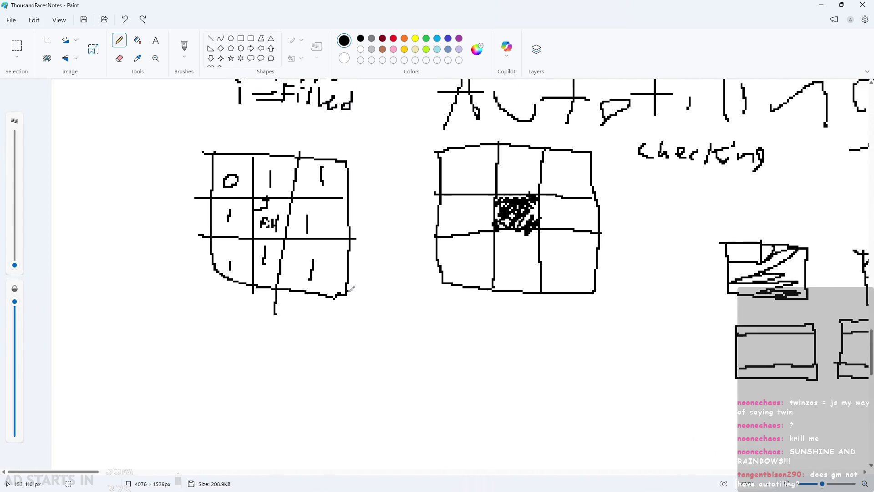
{"action": "scroll", "coordinate": [350, 287], "scroll_direction": "up", "scroll_amount": 2}
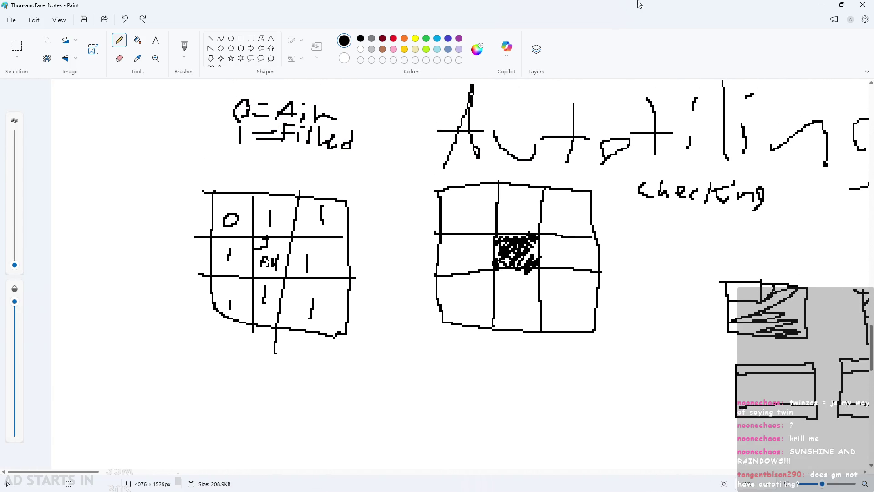
{"action": "left_click", "coordinate": [826, 5]}
{"action": "scroll", "coordinate": [591, 337], "scroll_direction": "down", "scroll_amount": 3}
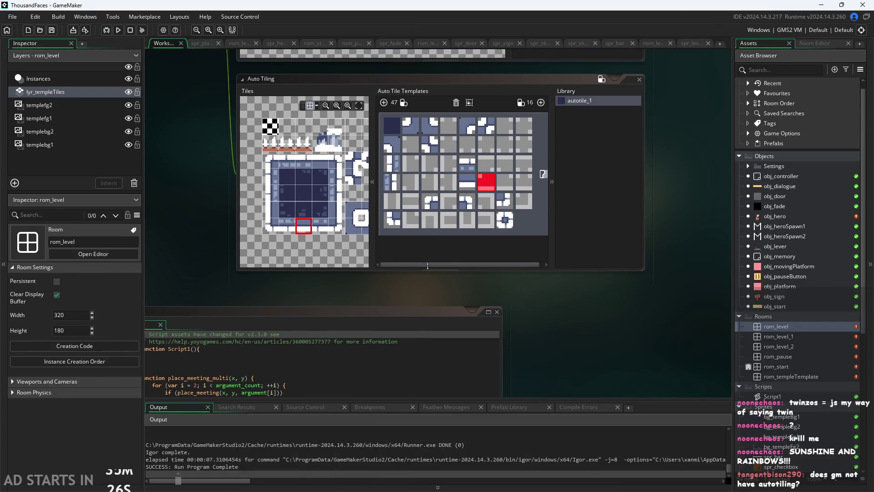
Place the dark interior tile into the second slot of the autotile_1 template
{"action": "scroll", "coordinate": [291, 214], "scroll_direction": "up", "scroll_amount": 2}
{"action": "scroll", "coordinate": [296, 228], "scroll_direction": "down", "scroll_amount": 1}
{"action": "scroll", "coordinate": [303, 288], "scroll_direction": "up", "scroll_amount": 2}
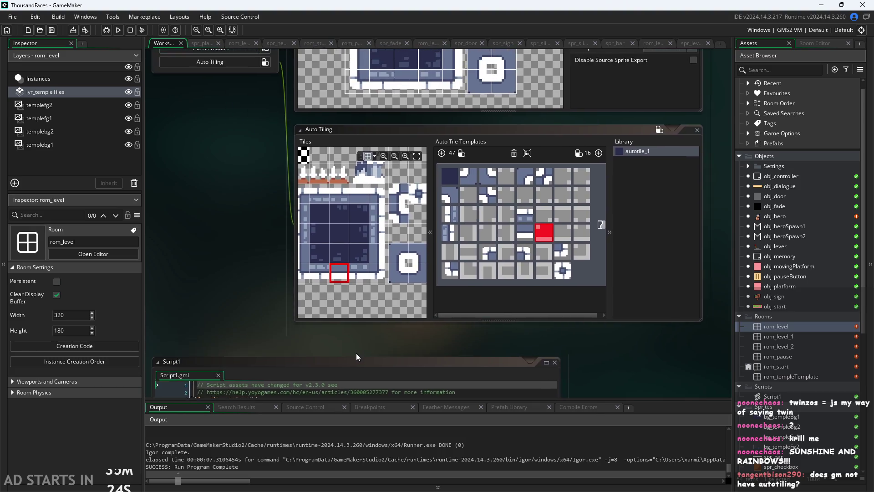
{"action": "scroll", "coordinate": [304, 289], "scroll_direction": "up", "scroll_amount": 2, "text": "ctrl"}
{"action": "left_click", "coordinate": [303, 255]}
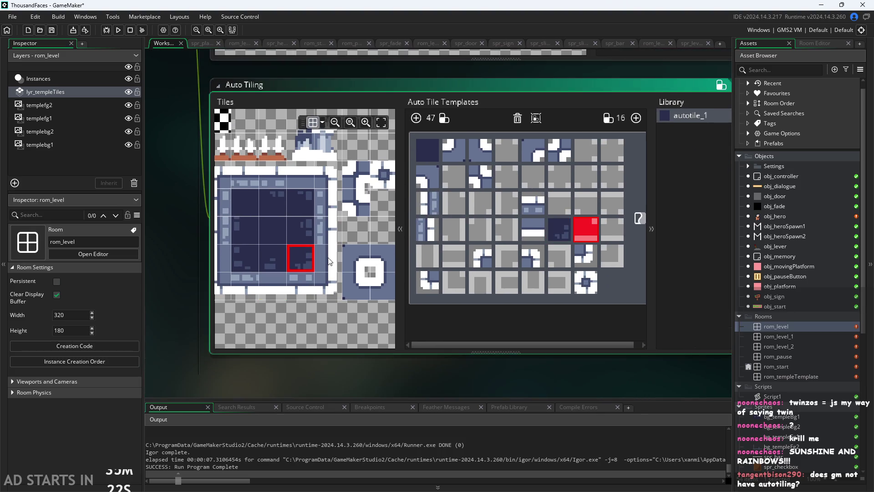
{"action": "left_click", "coordinate": [557, 239]}
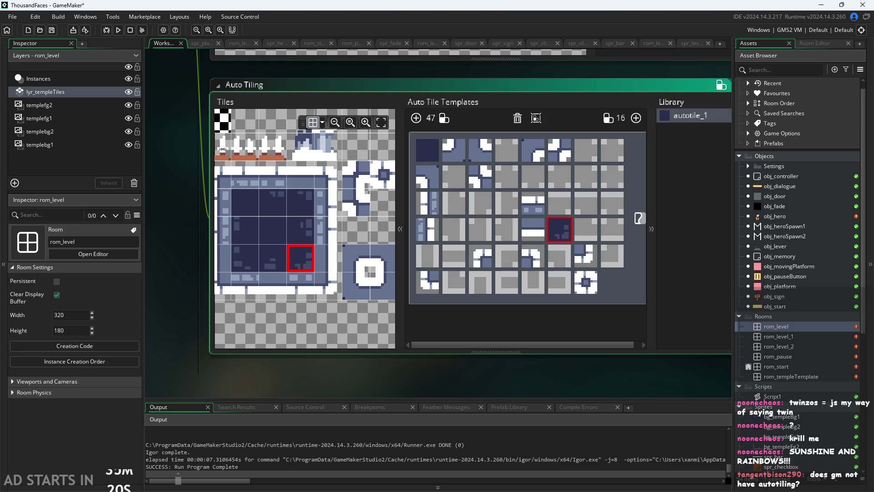
{"action": "left_click", "coordinate": [226, 121]}
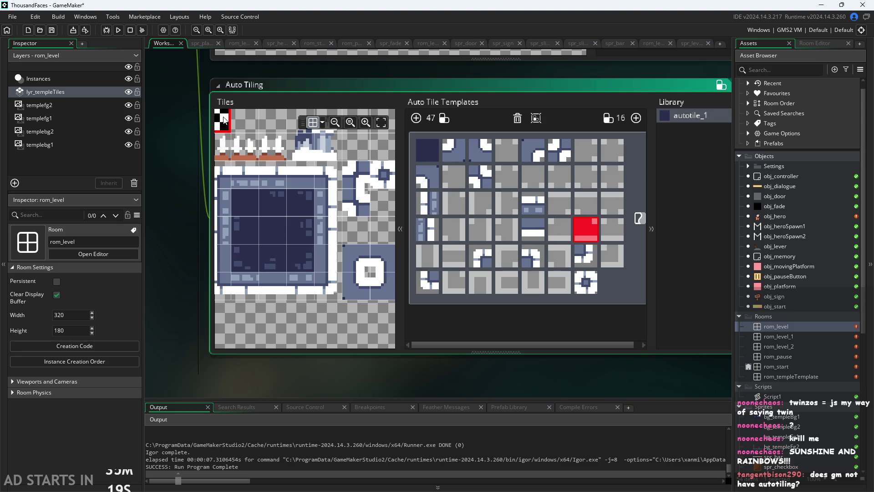
{"action": "left_click", "coordinate": [427, 156]}
{"action": "left_click", "coordinate": [300, 259]}
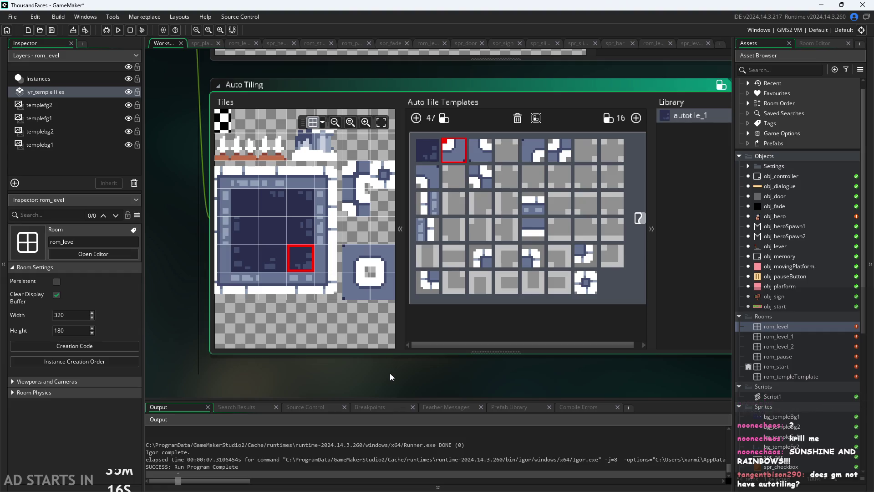
{"action": "left_click_drag", "start_coordinate": [391, 373], "coordinate": [369, 376]}
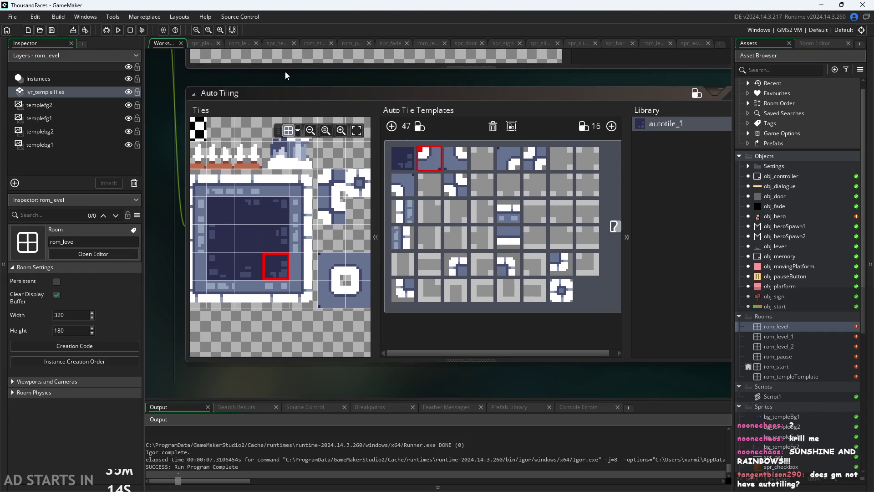
Test-run the game from its title screen, then close it to return to the editor
{"action": "left_click", "coordinate": [118, 30]}
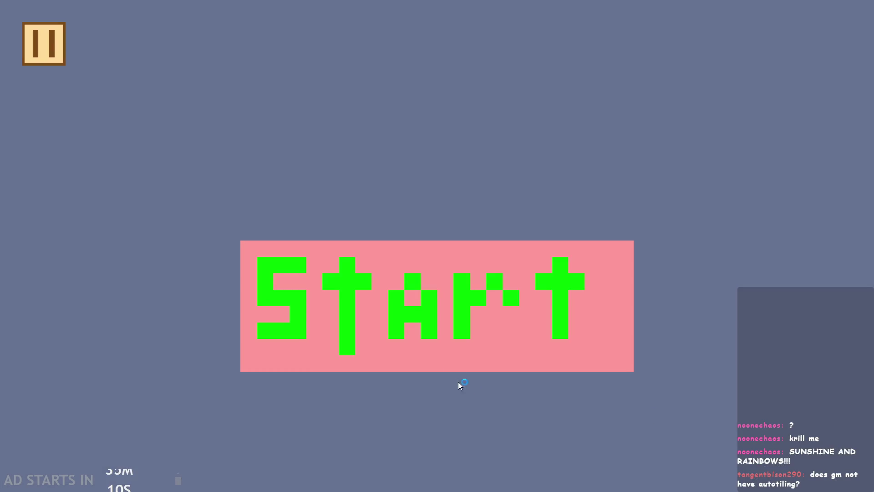
{"action": "left_click", "coordinate": [414, 331]}
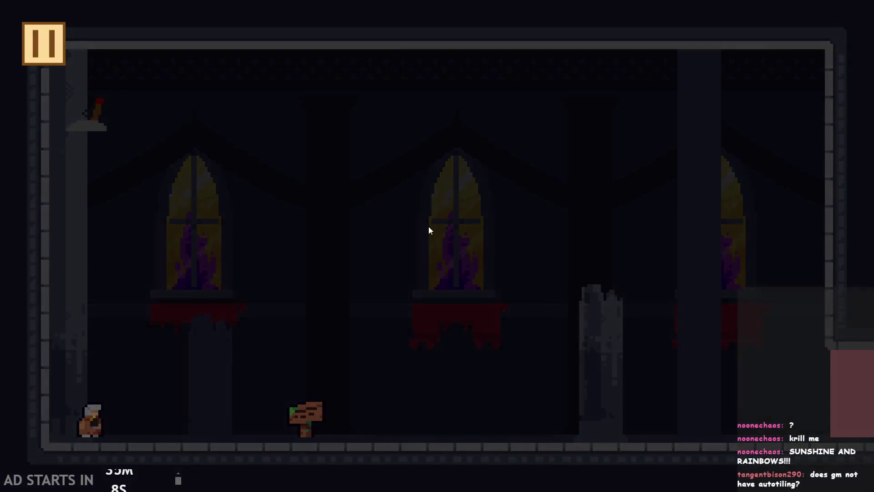
{"action": "key", "text": "Escape"}
{"action": "left_click", "coordinate": [728, 430]}
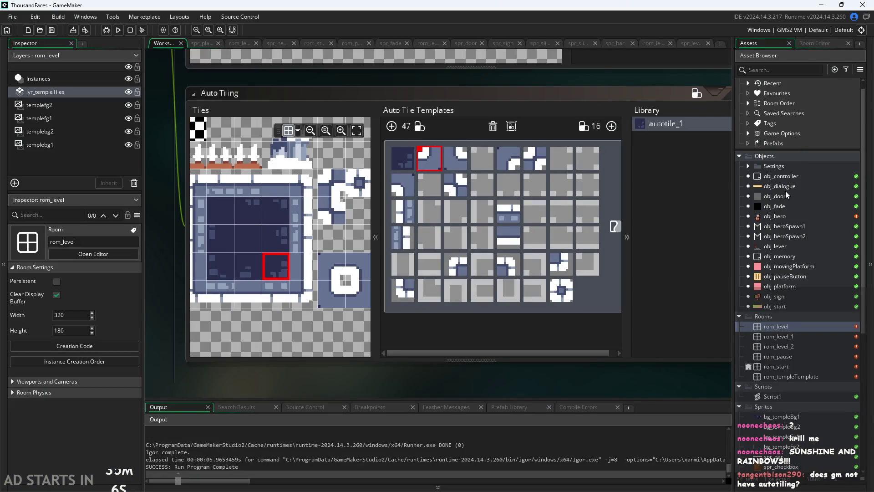
Open rom_level in the room editor and undo a test gap cut into the floor
{"action": "scroll", "coordinate": [783, 196], "scroll_direction": "up", "scroll_amount": 1}
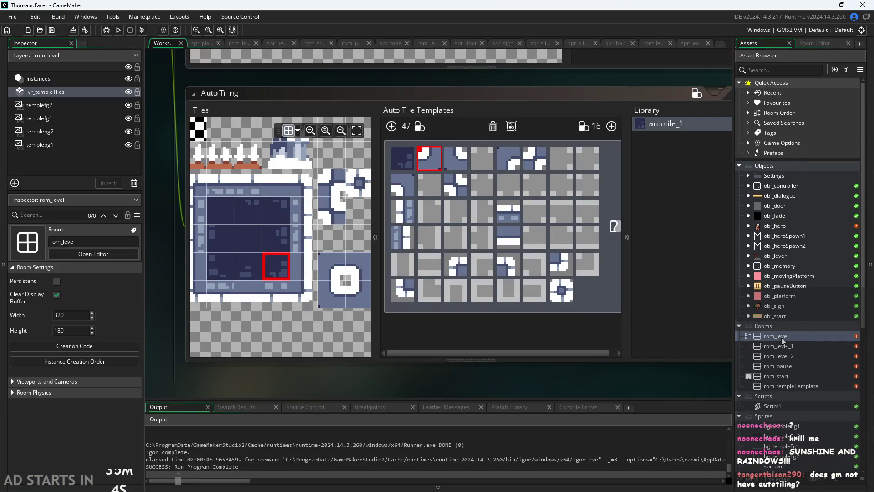
{"action": "double_click", "coordinate": [781, 337]}
{"action": "scroll", "coordinate": [441, 212], "scroll_direction": "up", "scroll_amount": 2}
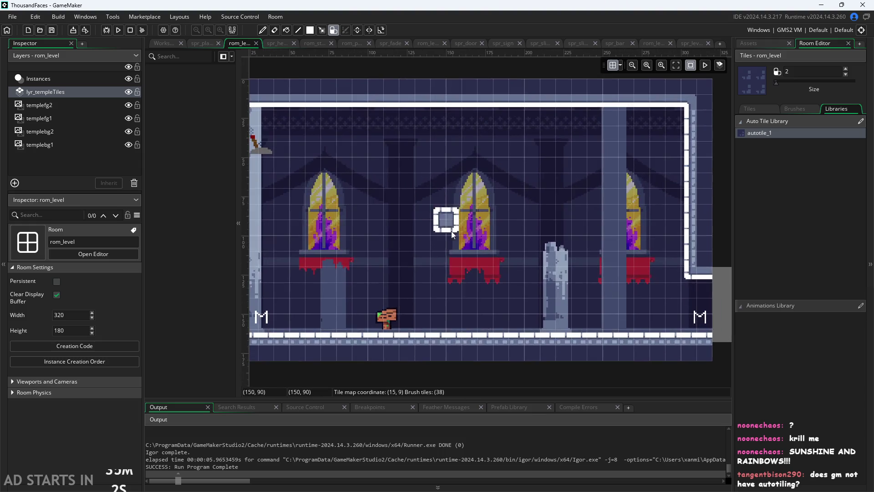
{"action": "mouse_move", "coordinate": [437, 337]}
{"action": "left_mouse_down"}
{"action": "mouse_move", "coordinate": [453, 348]}
{"action": "mouse_move", "coordinate": [424, 350]}
{"action": "left_mouse_up"}
{"action": "scroll", "coordinate": [444, 346], "scroll_direction": "down", "scroll_amount": 2}
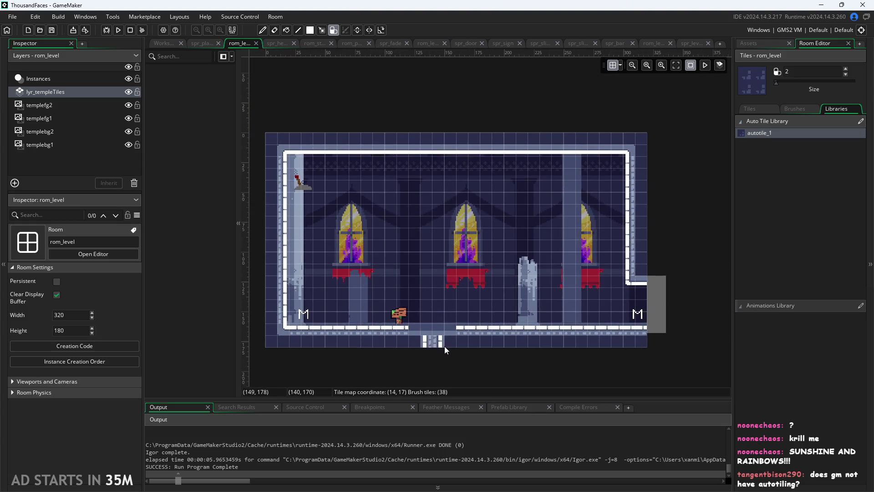
{"action": "scroll", "coordinate": [452, 339], "scroll_direction": "up", "scroll_amount": 2}
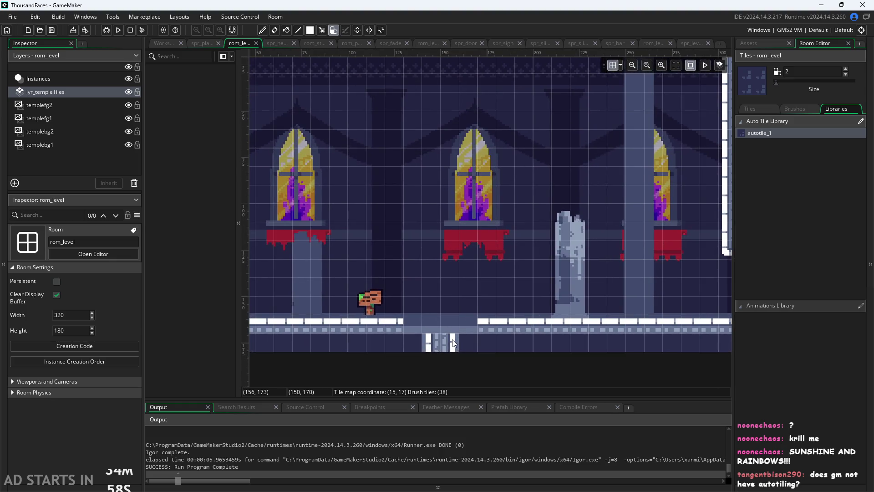
{"action": "scroll", "coordinate": [452, 340], "scroll_direction": "down", "scroll_amount": 2}
{"action": "key", "text": "ctrl+z"}
{"action": "key", "text": "ctrl+z"}
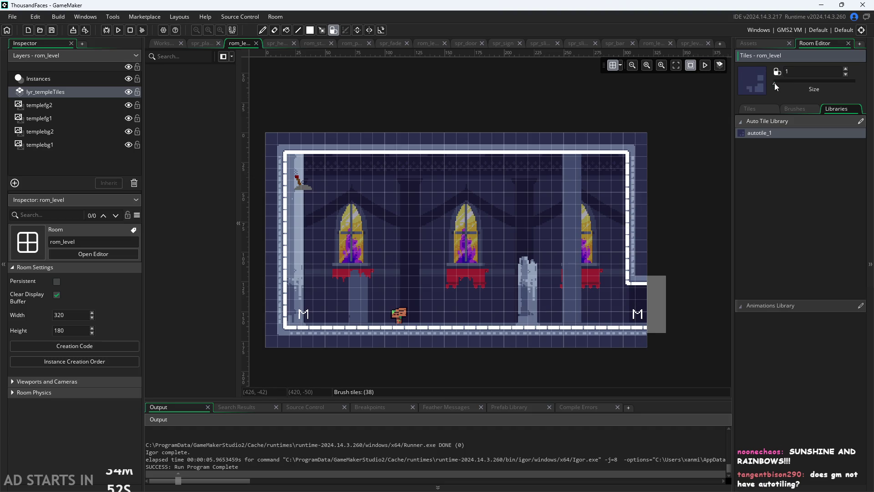
Choose the autotile_1 library brush and set its size to 40
{"action": "left_click_drag", "start_coordinate": [775, 84], "coordinate": [778, 84]}
{"action": "left_click", "coordinate": [759, 110]}
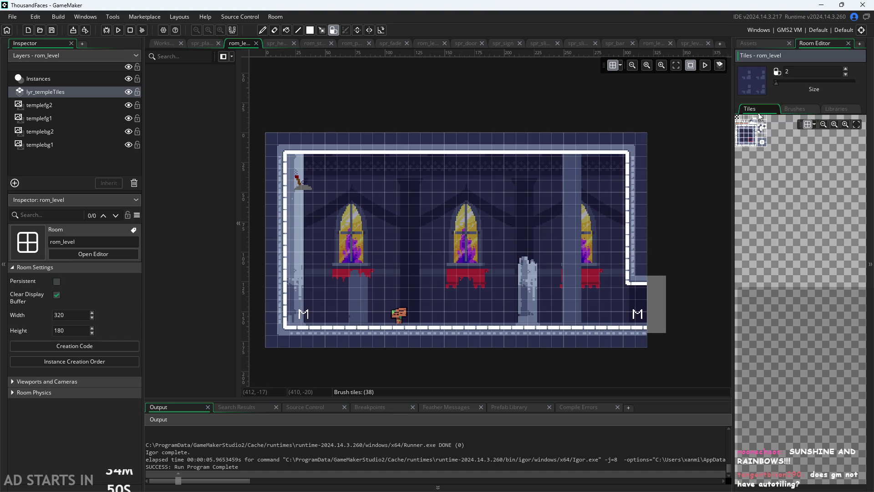
{"action": "left_click", "coordinate": [835, 109]}
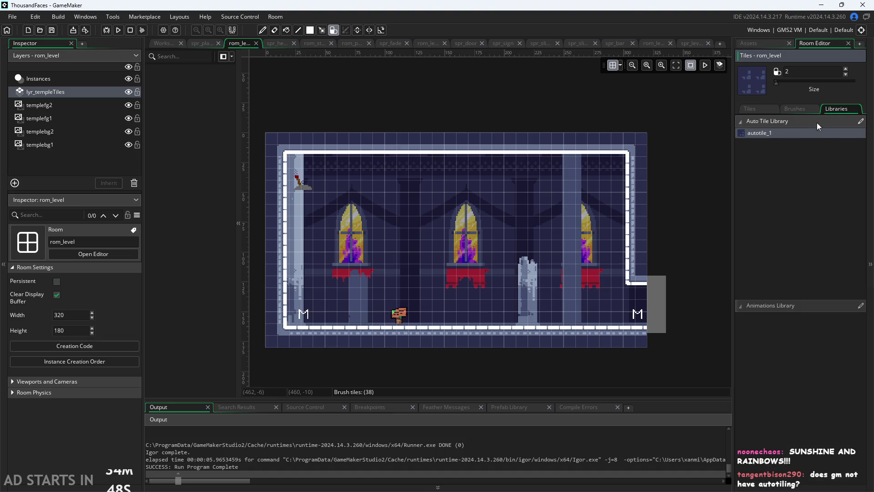
{"action": "left_click_drag", "start_coordinate": [776, 83], "coordinate": [855, 82]}
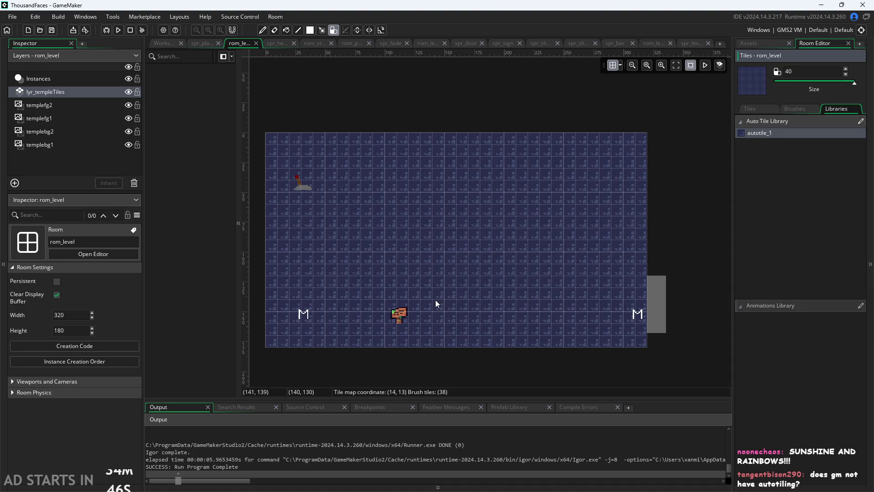
Fill the whole tile layer with floor tiles, then reset the brush size to 2
{"action": "left_click", "coordinate": [435, 300]}
{"action": "left_click", "coordinate": [769, 103]}
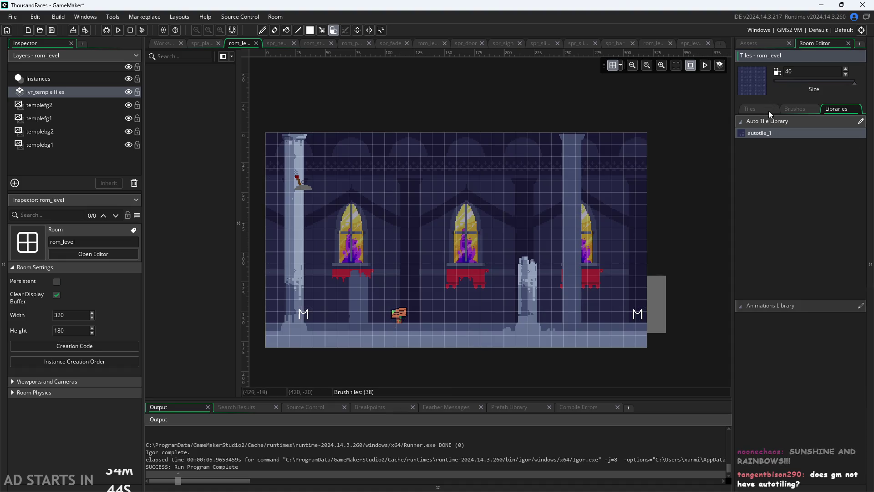
{"action": "left_click_drag", "start_coordinate": [855, 83], "coordinate": [775, 83]}
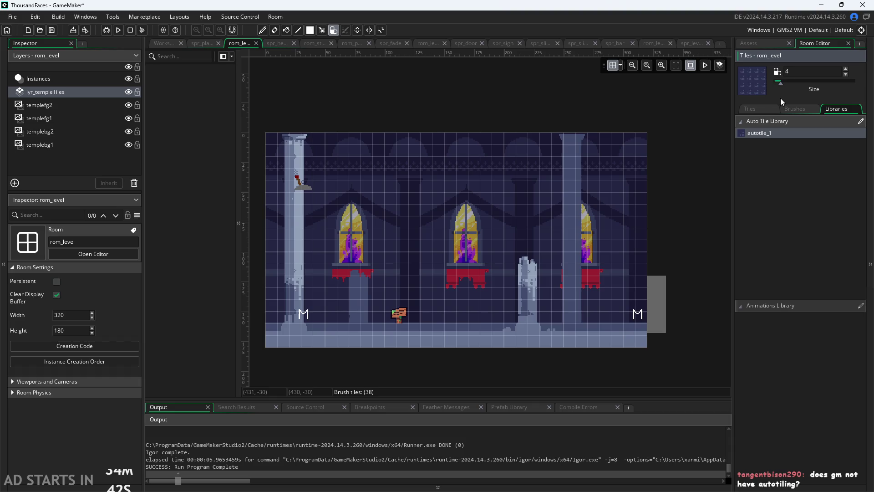
Paint the white autotiled border along the top and left walls, undoing the last bad stroke
{"action": "mouse_move", "coordinate": [645, 136]}
{"action": "left_mouse_down"}
{"action": "mouse_move", "coordinate": [285, 139]}
{"action": "mouse_move", "coordinate": [270, 149]}
{"action": "mouse_move", "coordinate": [274, 349]}
{"action": "mouse_move", "coordinate": [297, 340]}
{"action": "mouse_move", "coordinate": [401, 341]}
{"action": "mouse_move", "coordinate": [382, 314]}
{"action": "mouse_move", "coordinate": [299, 299]}
{"action": "left_mouse_up"}
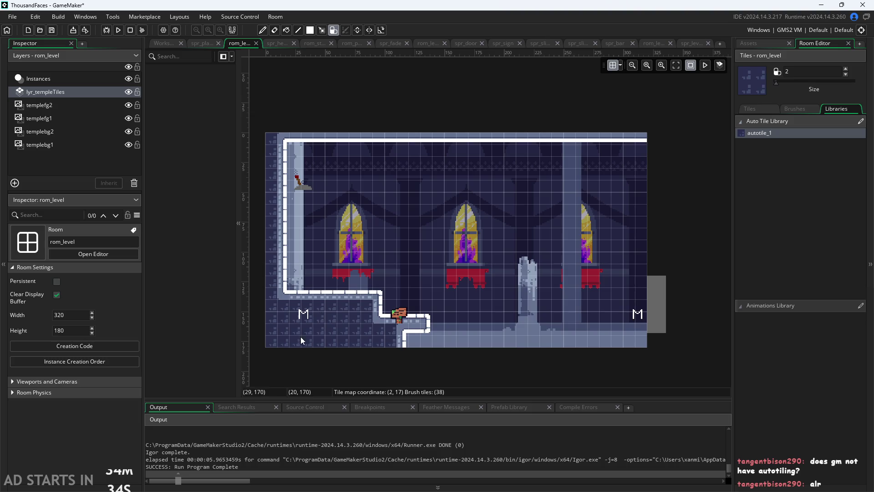
{"action": "scroll", "coordinate": [276, 332], "scroll_direction": "up", "scroll_amount": 5}
{"action": "scroll", "coordinate": [388, 349], "scroll_direction": "down", "scroll_amount": 4}
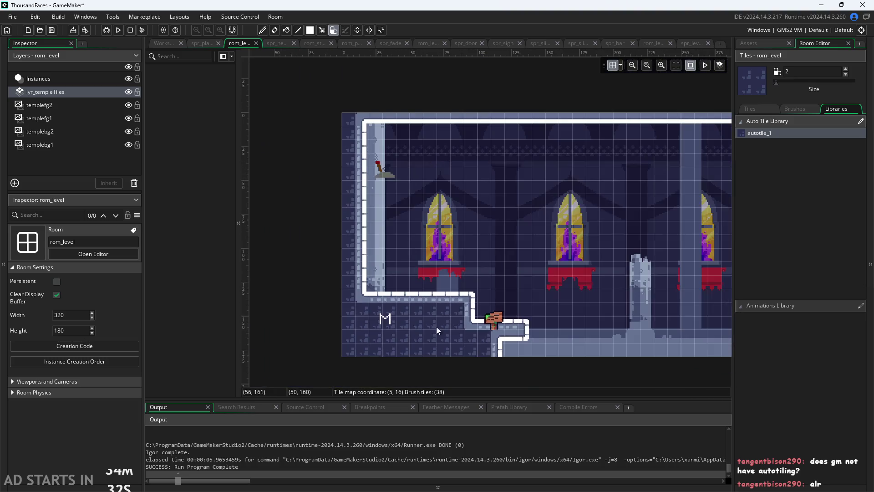
{"action": "mouse_move", "coordinate": [364, 315]}
{"action": "left_mouse_down"}
{"action": "mouse_move", "coordinate": [386, 296]}
{"action": "mouse_move", "coordinate": [410, 328]}
{"action": "mouse_move", "coordinate": [523, 334]}
{"action": "mouse_move", "coordinate": [496, 349]}
{"action": "mouse_move", "coordinate": [523, 357]}
{"action": "mouse_move", "coordinate": [367, 332]}
{"action": "left_mouse_up"}
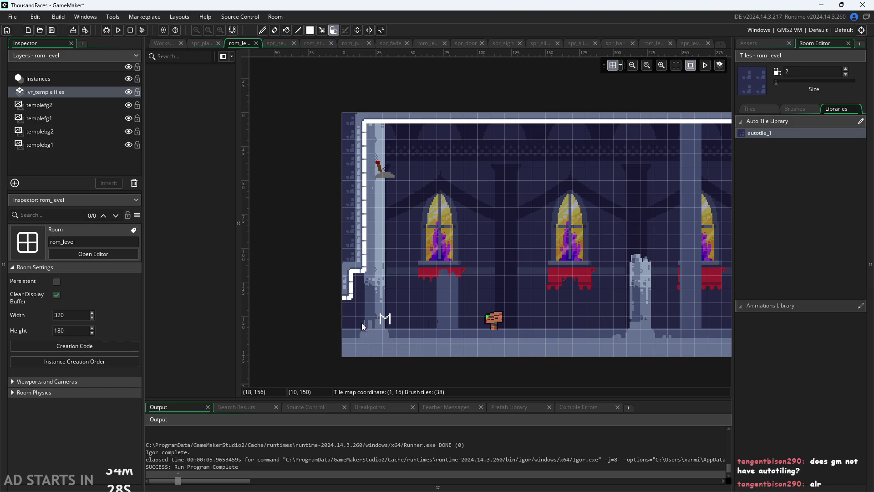
{"action": "left_click_drag", "start_coordinate": [346, 294], "coordinate": [347, 279]}
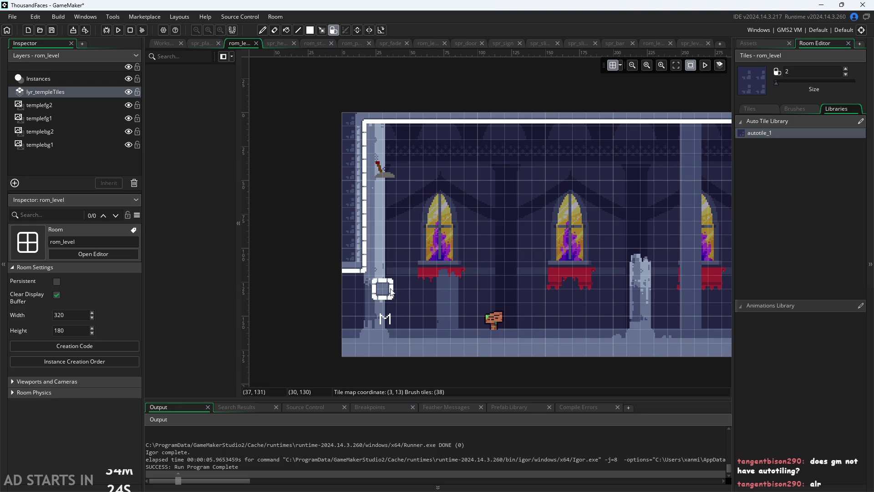
{"action": "left_click", "coordinate": [346, 285]}
{"action": "mouse_move", "coordinate": [347, 286]}
{"action": "left_mouse_down"}
{"action": "mouse_move", "coordinate": [364, 280]}
{"action": "mouse_move", "coordinate": [365, 340]}
{"action": "mouse_move", "coordinate": [409, 340]}
{"action": "left_mouse_up"}
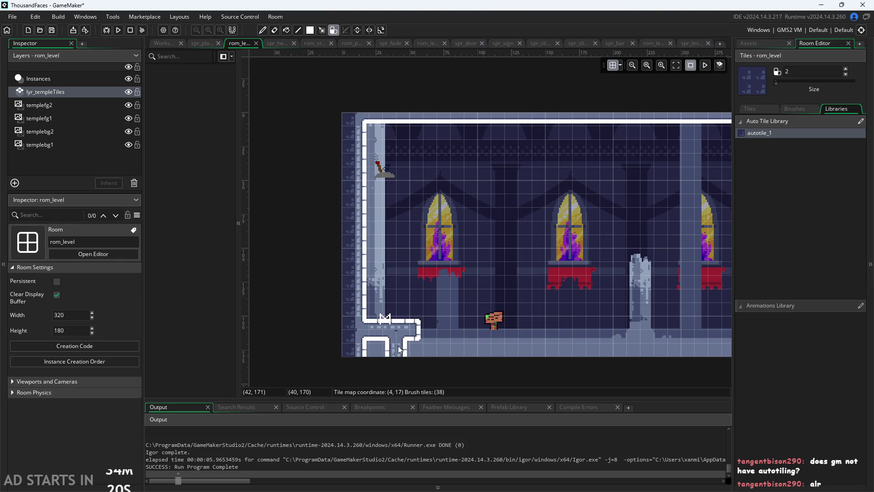
{"action": "key", "text": "ctrl+z"}
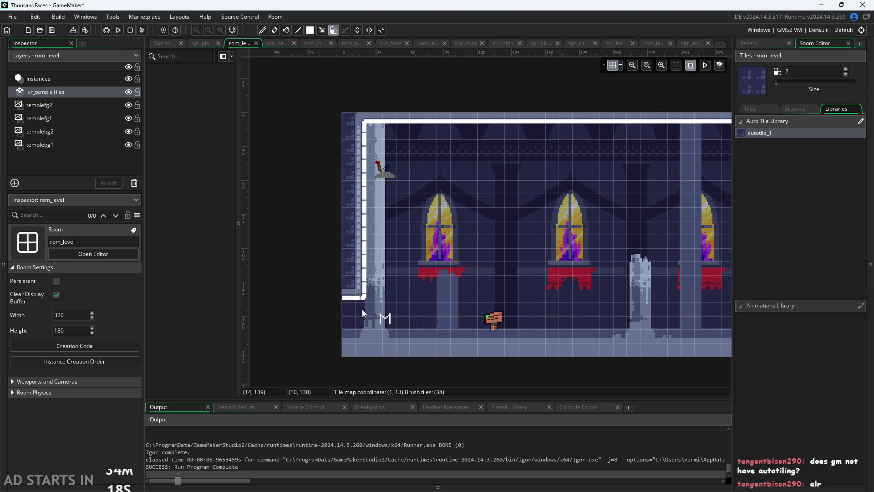
Go back to the Auto Tiling editor
{"action": "scroll", "coordinate": [349, 135], "scroll_direction": "up", "scroll_amount": 1}
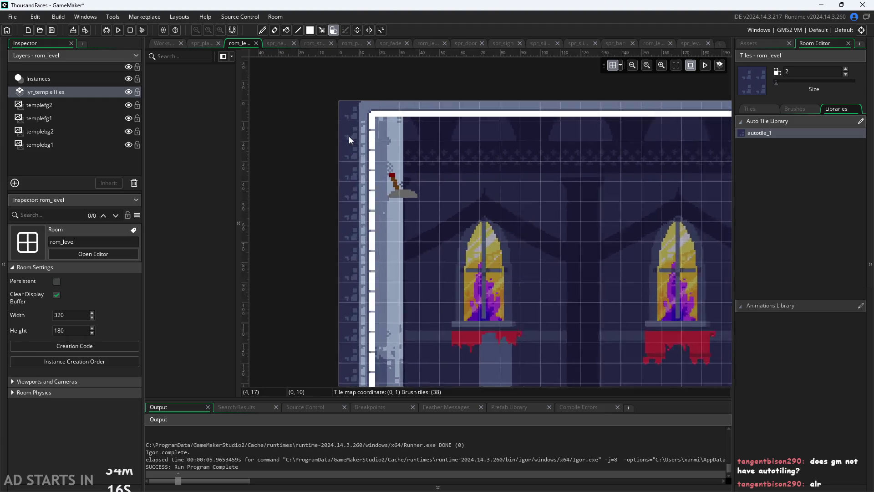
{"action": "scroll", "coordinate": [348, 136], "scroll_direction": "up", "scroll_amount": 1}
{"action": "scroll", "coordinate": [348, 184], "scroll_direction": "down", "scroll_amount": 3}
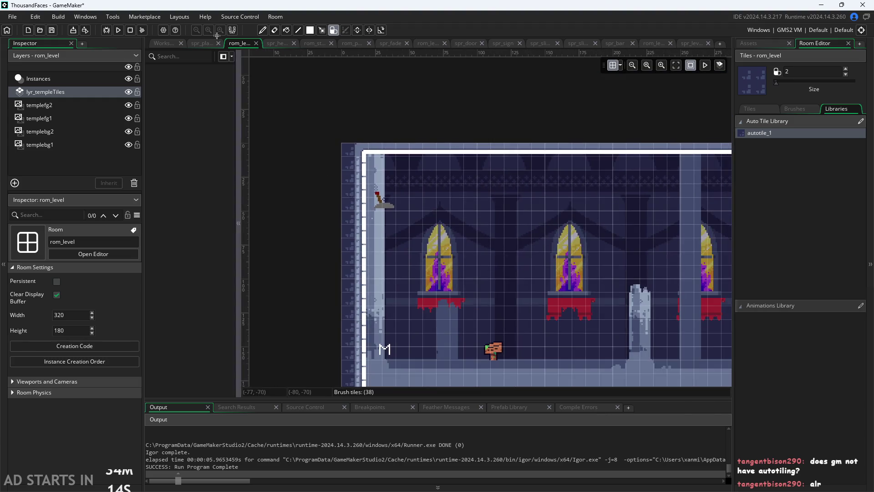
{"action": "left_click", "coordinate": [171, 44]}
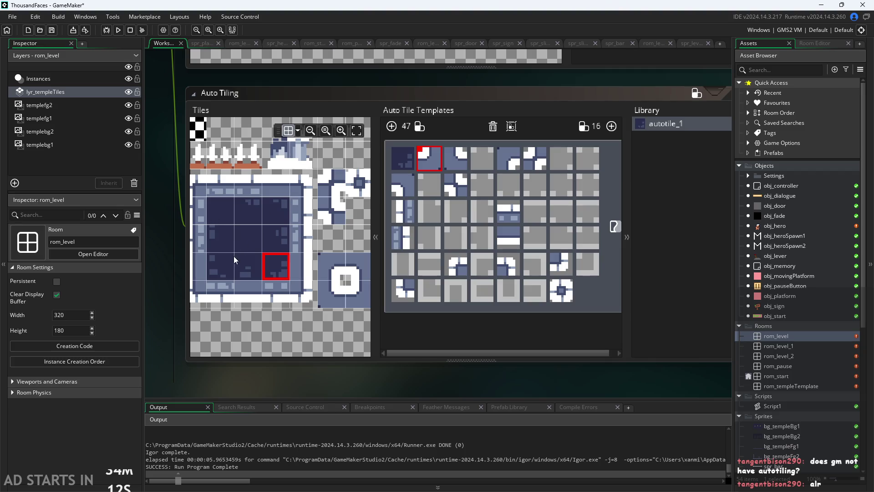
Zoom and pan over the temple tileset in the Tiles pane, then switch to the Paint notes
{"action": "scroll", "coordinate": [328, 342], "scroll_direction": "down", "scroll_amount": 3}
{"action": "scroll", "coordinate": [332, 390], "scroll_direction": "down", "scroll_amount": 1}
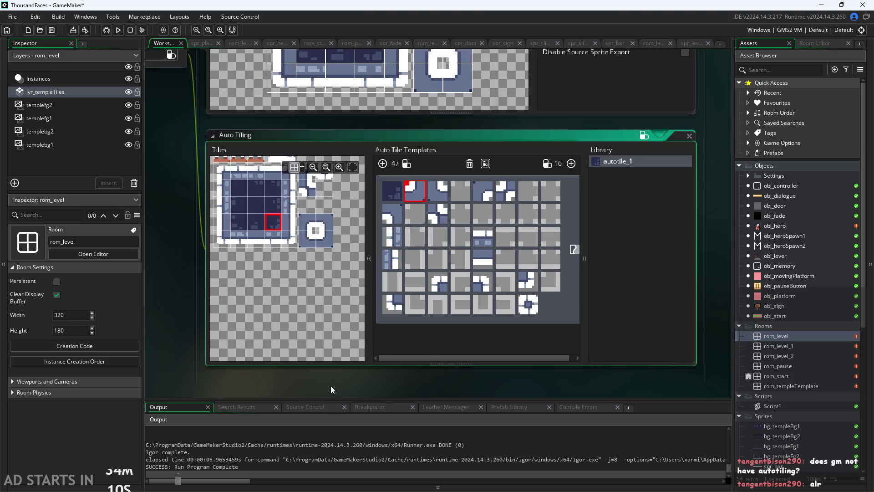
{"action": "scroll", "coordinate": [331, 390], "scroll_direction": "down", "scroll_amount": 1}
{"action": "scroll", "coordinate": [306, 328], "scroll_direction": "up", "scroll_amount": 3}
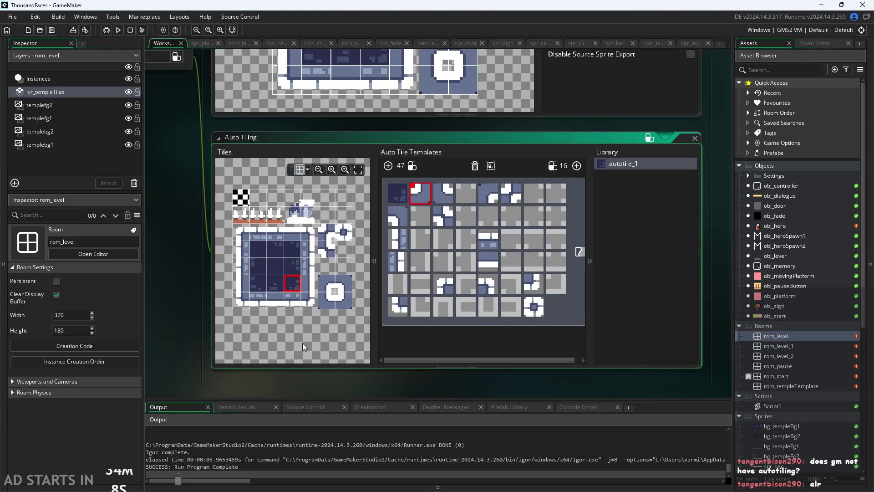
{"action": "scroll", "coordinate": [304, 347], "scroll_direction": "up", "scroll_amount": 2}
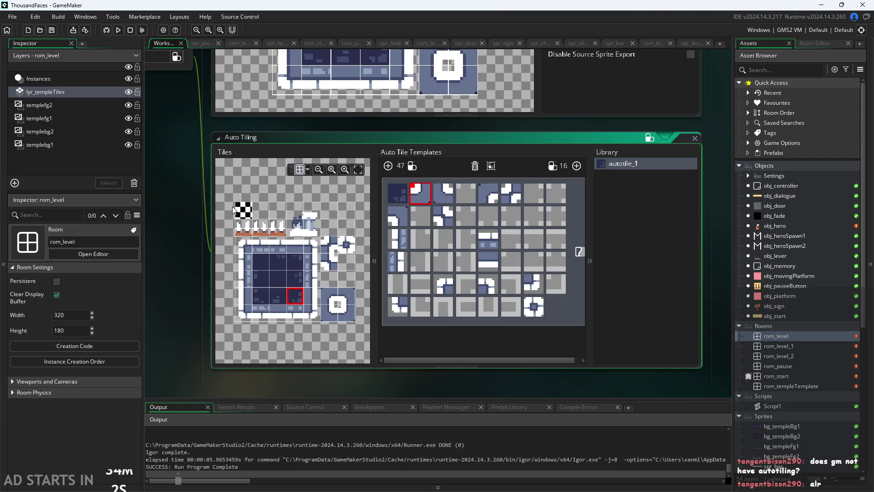
{"action": "scroll", "coordinate": [256, 254], "scroll_direction": "up", "scroll_amount": 3}
{"action": "scroll", "coordinate": [256, 255], "scroll_direction": "down", "scroll_amount": 2}
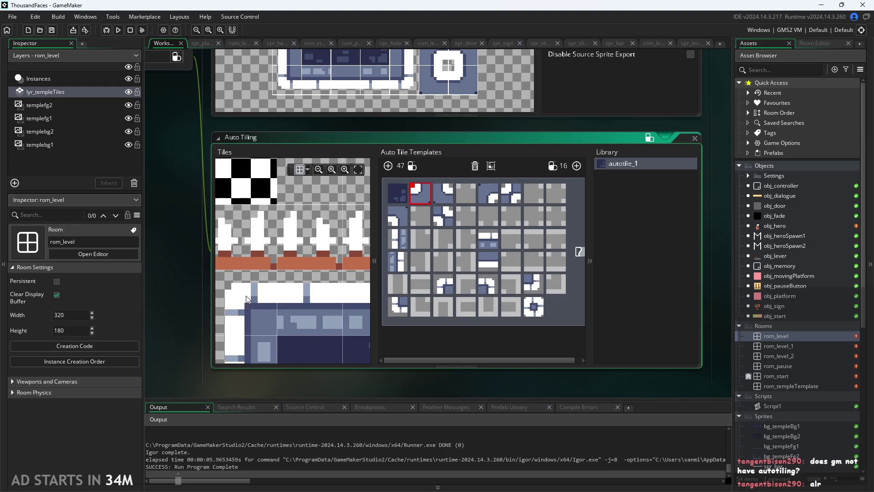
{"action": "scroll", "coordinate": [246, 296], "scroll_direction": "down", "scroll_amount": 3}
{"action": "scroll", "coordinate": [296, 244], "scroll_direction": "down", "scroll_amount": 2}
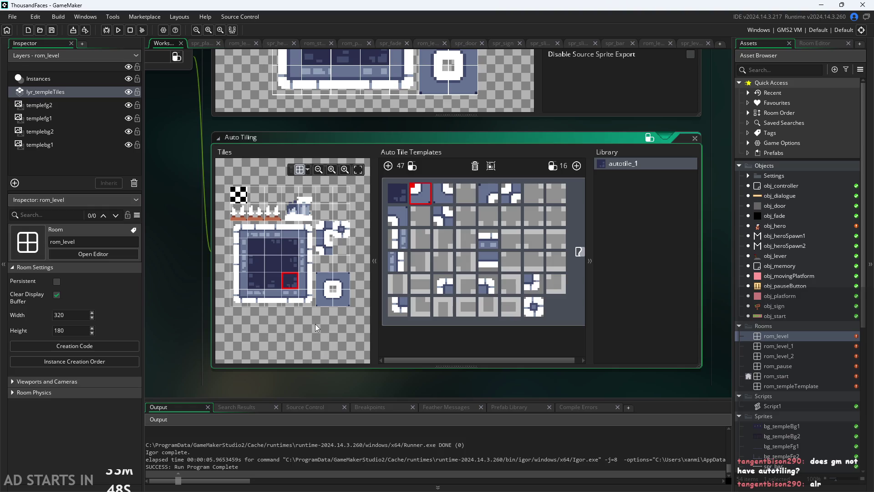
{"action": "left_click_drag", "start_coordinate": [353, 390], "coordinate": [373, 392]}
{"action": "scroll", "coordinate": [399, 384], "scroll_direction": "down", "scroll_amount": 1}
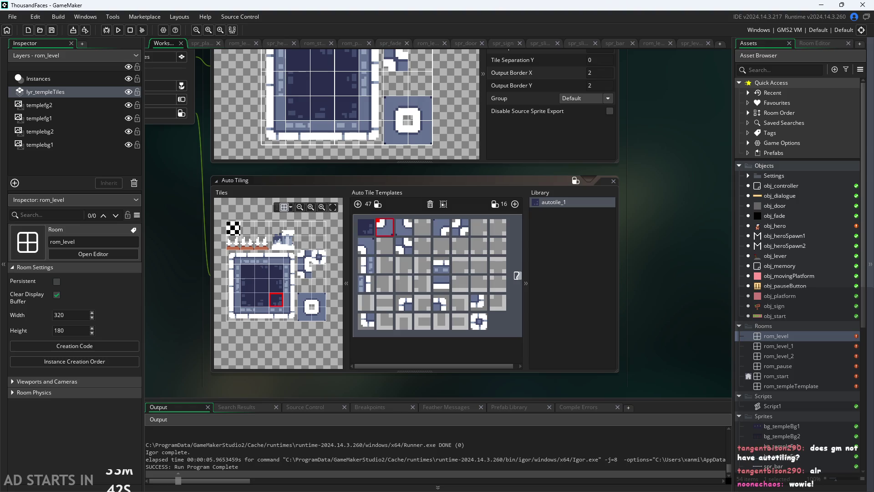
{"action": "key", "text": "alt+Tab"}
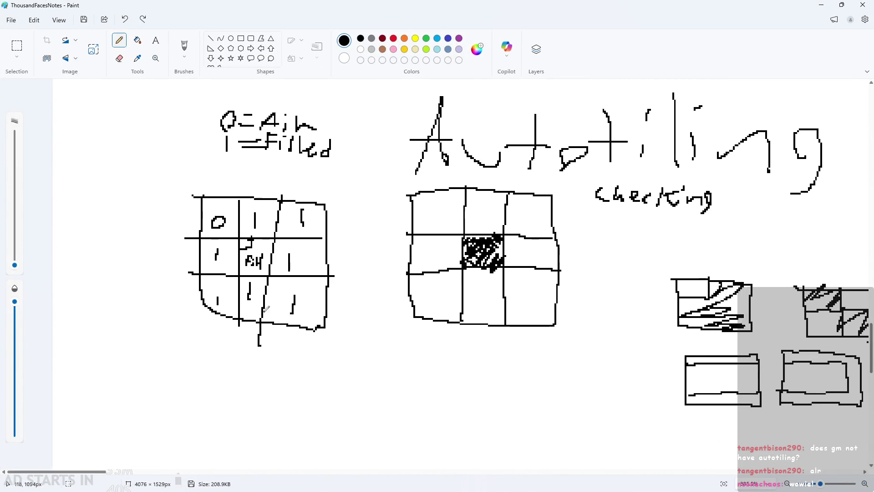
{"action": "scroll", "coordinate": [267, 309], "scroll_direction": "up", "scroll_amount": 5, "text": "ctrl"}
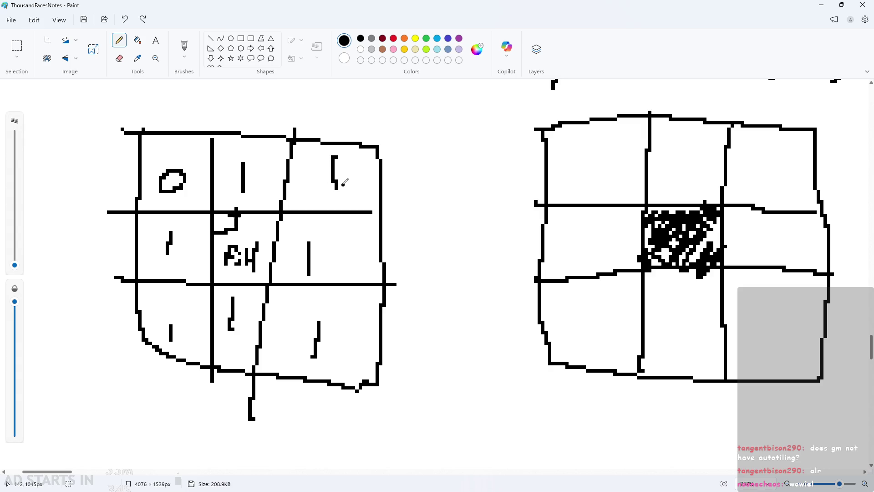
{"action": "scroll", "coordinate": [348, 180], "scroll_direction": "down", "scroll_amount": 3}
{"action": "scroll", "coordinate": [351, 192], "scroll_direction": "up", "scroll_amount": 4}
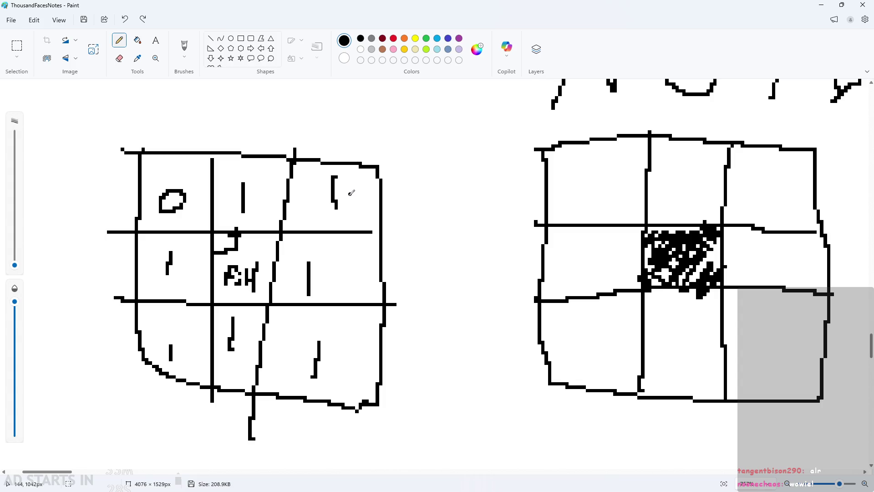
{"action": "scroll", "coordinate": [362, 227], "scroll_direction": "down", "scroll_amount": 2, "text": "ctrl"}
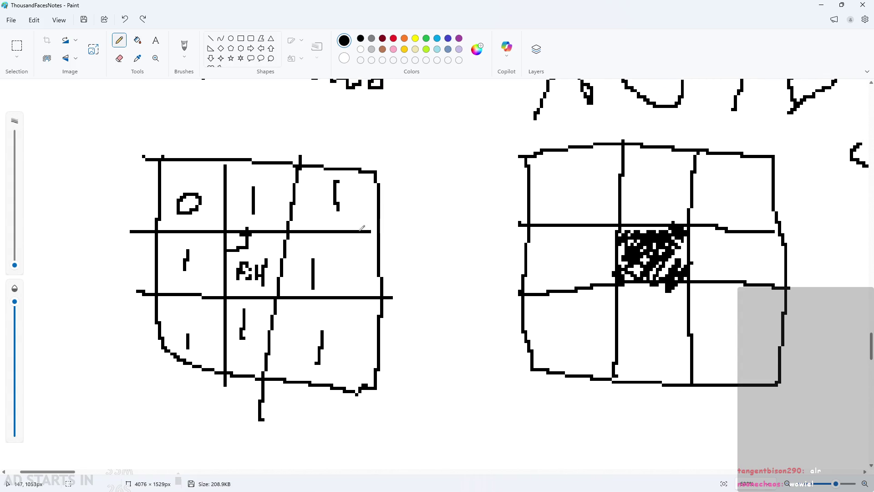
{"action": "scroll", "coordinate": [363, 228], "scroll_direction": "down", "scroll_amount": 3, "text": "ctrl"}
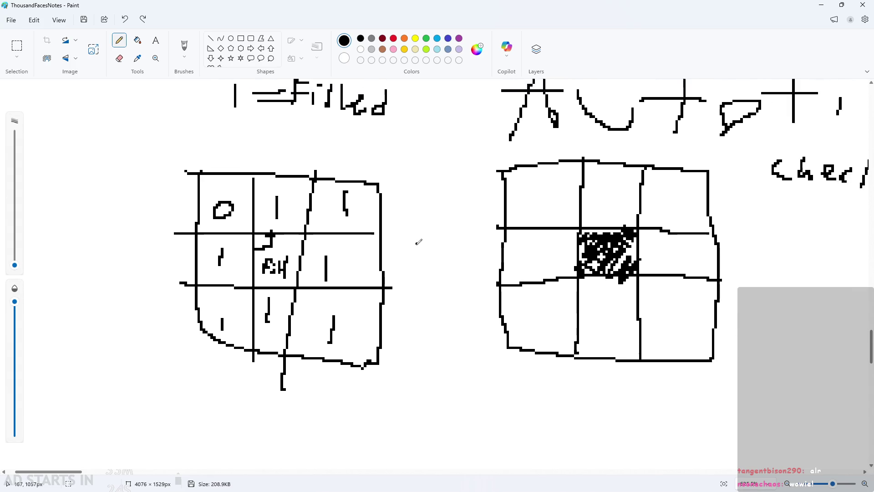
{"action": "scroll", "coordinate": [405, 250], "scroll_direction": "down", "scroll_amount": 3, "text": "ctrl"}
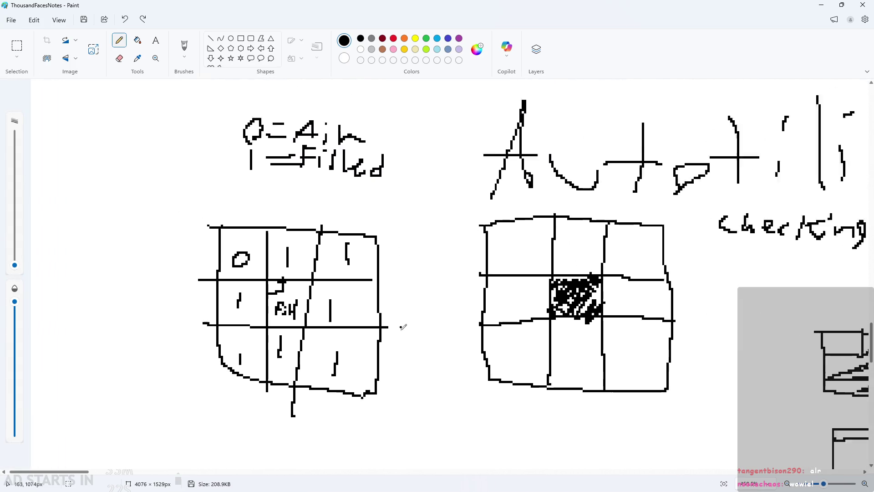
{"action": "scroll", "coordinate": [401, 329], "scroll_direction": "down", "scroll_amount": 3}
{"action": "scroll", "coordinate": [135, 133], "scroll_direction": "up", "scroll_amount": 3, "text": "ctrl"}
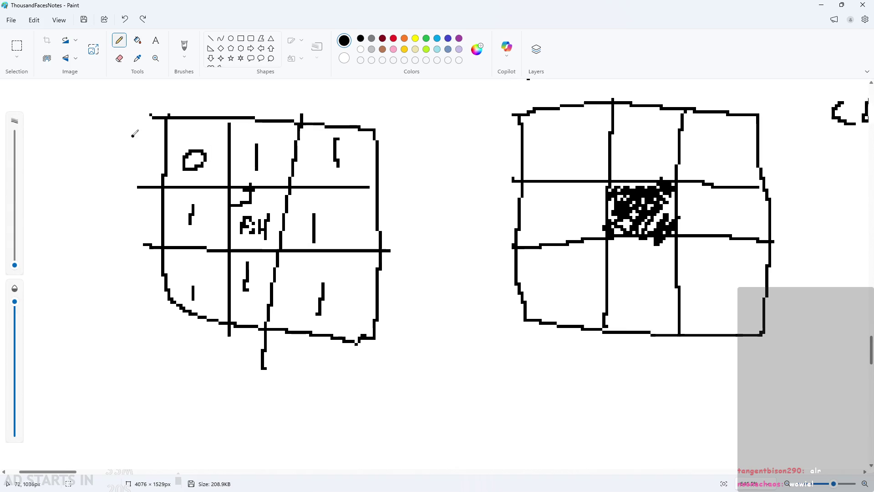
{"action": "scroll", "coordinate": [135, 133], "scroll_direction": "up", "scroll_amount": 2, "text": "ctrl"}
{"action": "scroll", "coordinate": [369, 183], "scroll_direction": "down", "scroll_amount": 3, "text": "ctrl"}
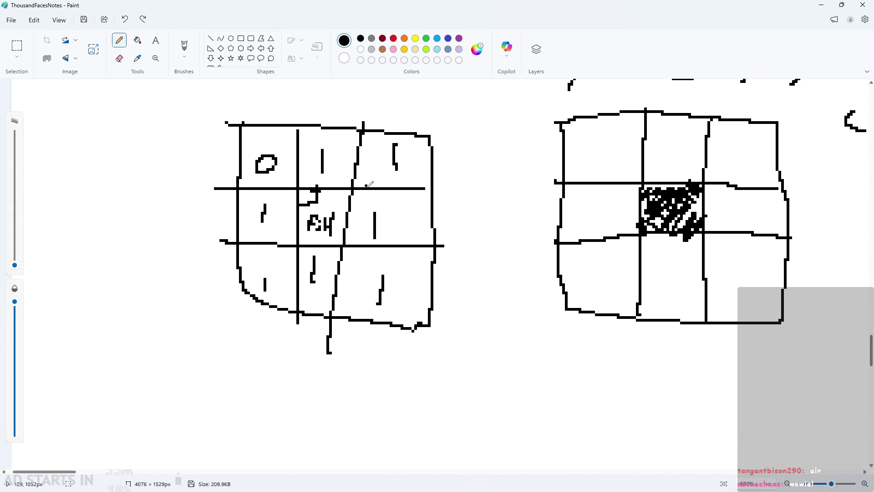
{"action": "scroll", "coordinate": [369, 183], "scroll_direction": "down", "scroll_amount": 2, "text": "ctrl"}
{"action": "scroll", "coordinate": [369, 183], "scroll_direction": "down", "scroll_amount": 1}
{"action": "scroll", "coordinate": [346, 205], "scroll_direction": "down", "scroll_amount": 1, "text": "ctrl"}
{"action": "scroll", "coordinate": [305, 246], "scroll_direction": "up", "scroll_amount": 4, "text": "ctrl"}
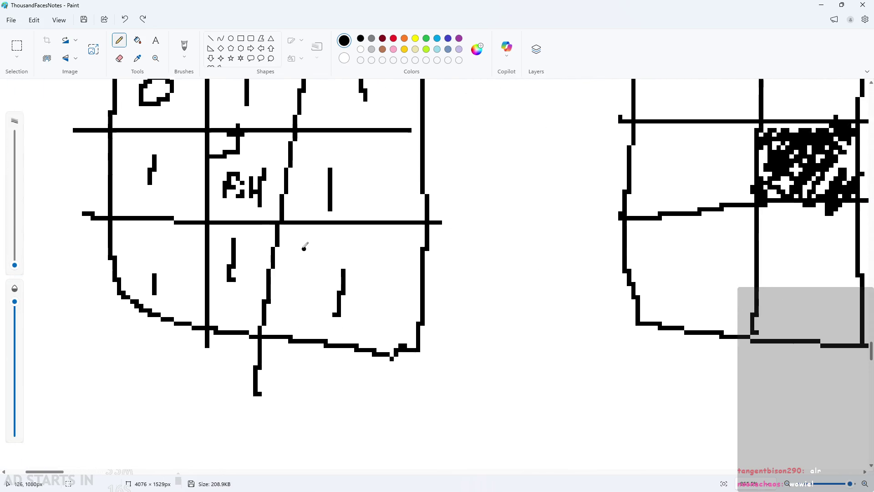
{"action": "scroll", "coordinate": [305, 246], "scroll_direction": "down", "scroll_amount": 1, "text": "ctrl"}
{"action": "scroll", "coordinate": [319, 250], "scroll_direction": "down", "scroll_amount": 1, "text": "ctrl"}
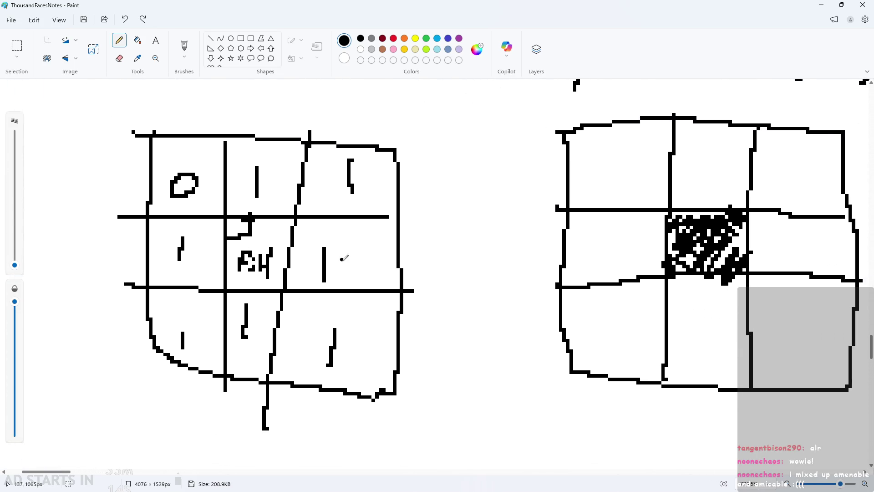
{"action": "scroll", "coordinate": [403, 328], "scroll_direction": "down", "scroll_amount": 1, "text": "ctrl"}
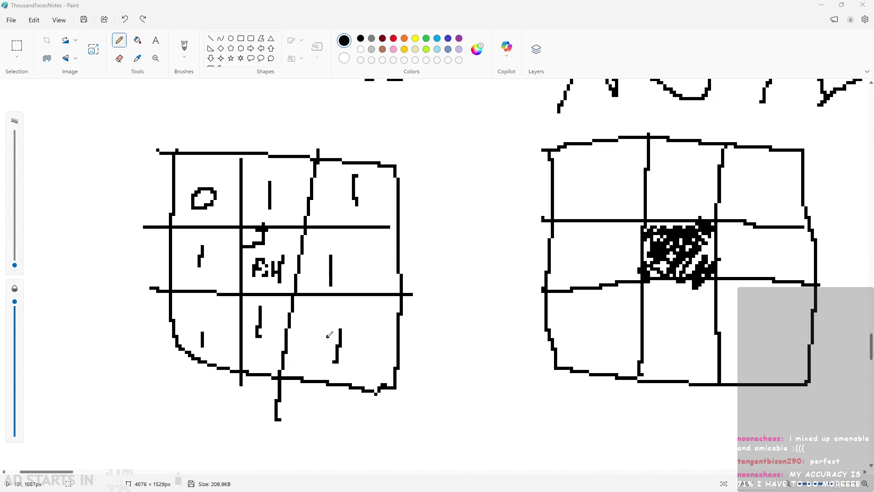
{"action": "left_click_drag", "start_coordinate": [341, 330], "coordinate": [341, 354]}
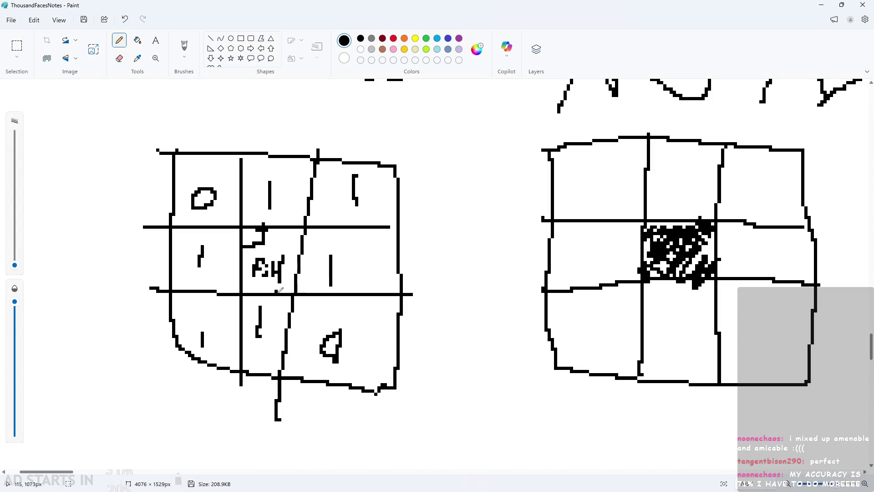
Draw a small pencil mark beneath the FH letters in the grid sketch
{"action": "left_click_drag", "start_coordinate": [277, 292], "coordinate": [296, 278]}
{"action": "scroll", "coordinate": [335, 309], "scroll_direction": "down", "scroll_amount": 3, "text": "ctrl"}
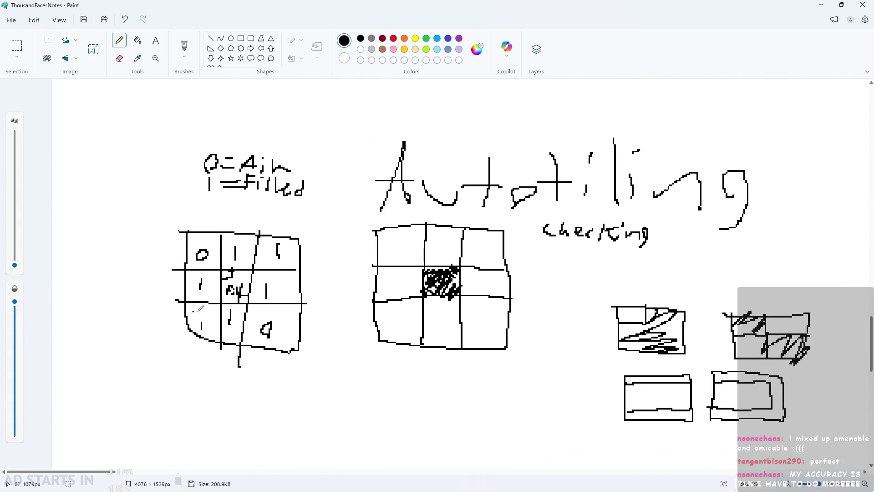
{"action": "scroll", "coordinate": [204, 315], "scroll_direction": "up", "scroll_amount": 3, "text": "ctrl"}
{"action": "scroll", "coordinate": [204, 315], "scroll_direction": "down", "scroll_amount": 1, "text": "ctrl"}
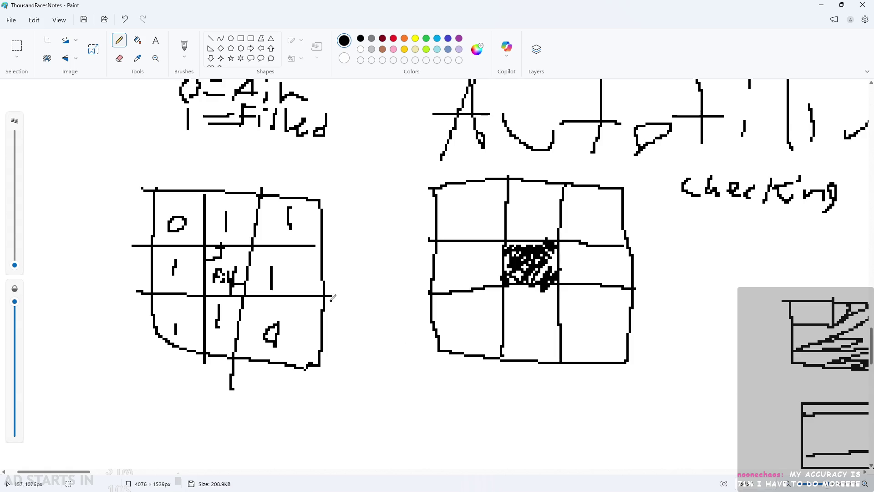
{"action": "scroll", "coordinate": [296, 292], "scroll_direction": "down", "scroll_amount": 1, "text": "ctrl"}
{"action": "scroll", "coordinate": [296, 291], "scroll_direction": "down", "scroll_amount": 2}
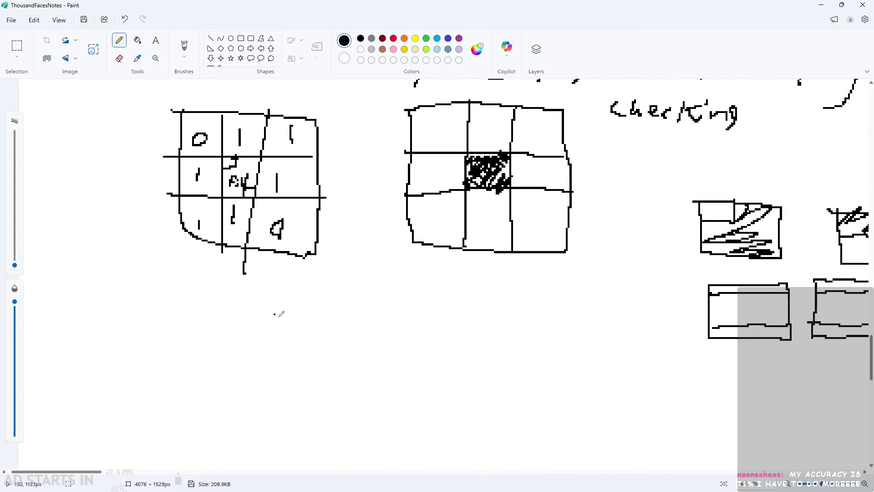
{"action": "scroll", "coordinate": [279, 313], "scroll_direction": "down", "scroll_amount": 2, "text": "ctrl"}
{"action": "scroll", "coordinate": [303, 326], "scroll_direction": "up", "scroll_amount": 1, "text": "ctrl"}
{"action": "scroll", "coordinate": [199, 341], "scroll_direction": "up", "scroll_amount": 1, "text": "ctrl"}
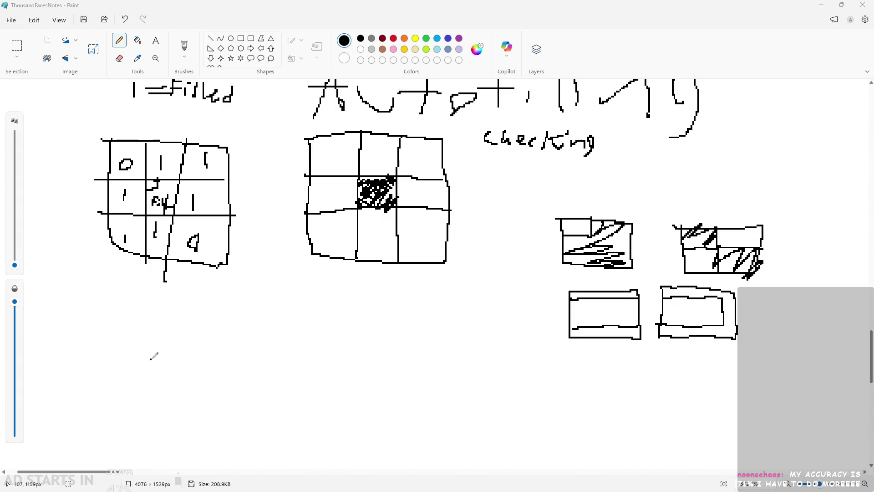
Undo a stray pencil stroke drawn on the lower page area
{"action": "left_click_drag", "start_coordinate": [166, 356], "coordinate": [292, 377]}
{"action": "key", "text": "ctrl+z"}
{"action": "scroll", "coordinate": [53, 312], "scroll_direction": "down", "scroll_amount": 2}
{"action": "scroll", "coordinate": [86, 267], "scroll_direction": "up", "scroll_amount": 6}
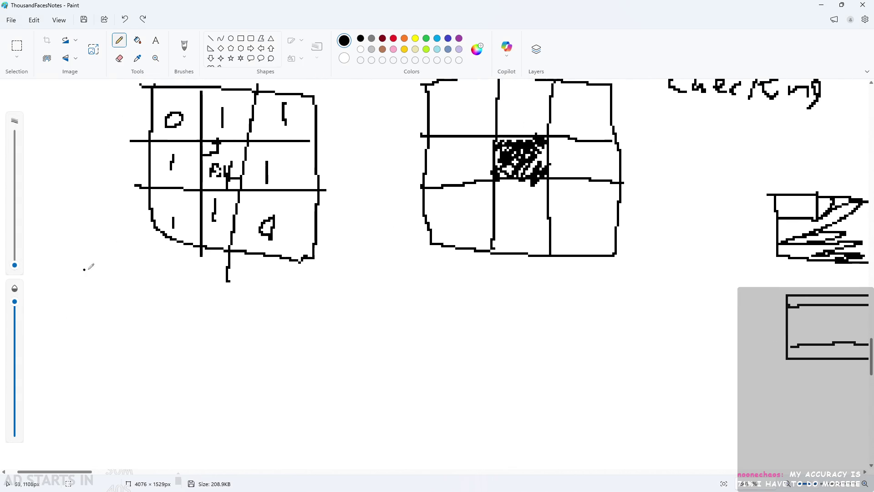
{"action": "scroll", "coordinate": [221, 348], "scroll_direction": "down", "scroll_amount": 5}
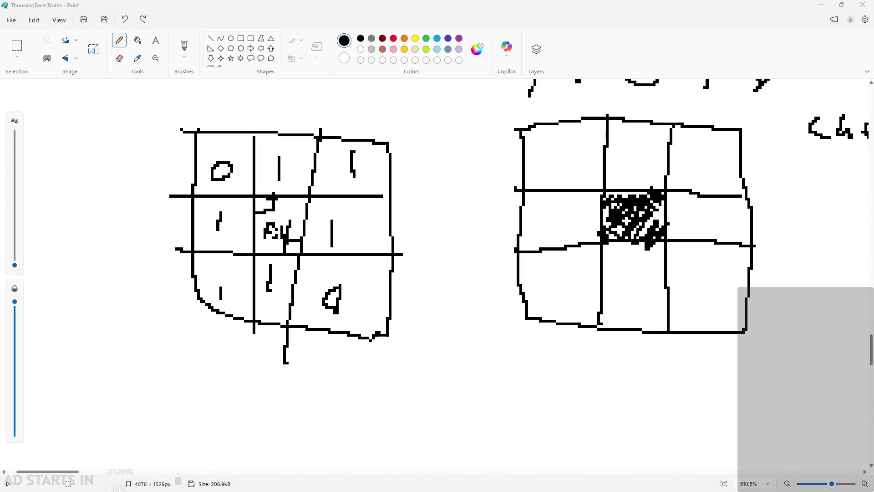
{"action": "scroll", "coordinate": [404, 244], "scroll_direction": "down", "scroll_amount": 2}
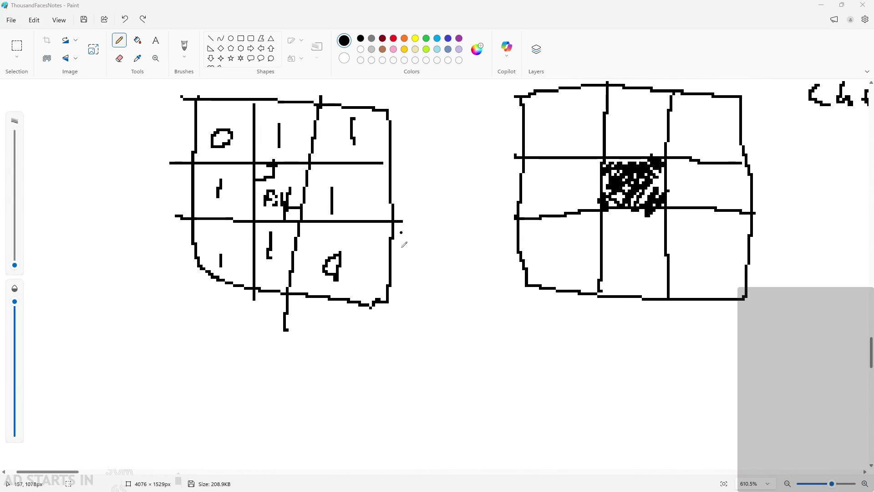
{"action": "scroll", "coordinate": [403, 244], "scroll_direction": "up", "scroll_amount": 1, "text": "ctrl"}
{"action": "scroll", "coordinate": [323, 298], "scroll_direction": "up", "scroll_amount": 4}
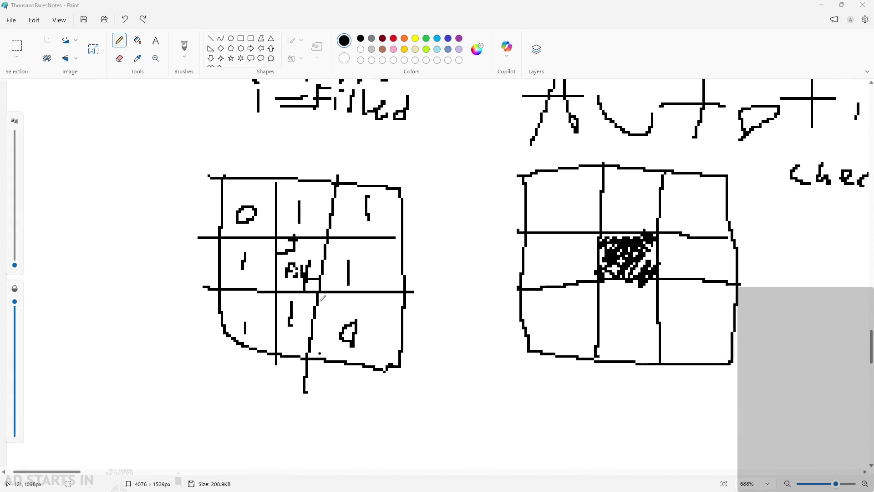
{"action": "scroll", "coordinate": [323, 298], "scroll_direction": "down", "scroll_amount": 1, "text": "ctrl"}
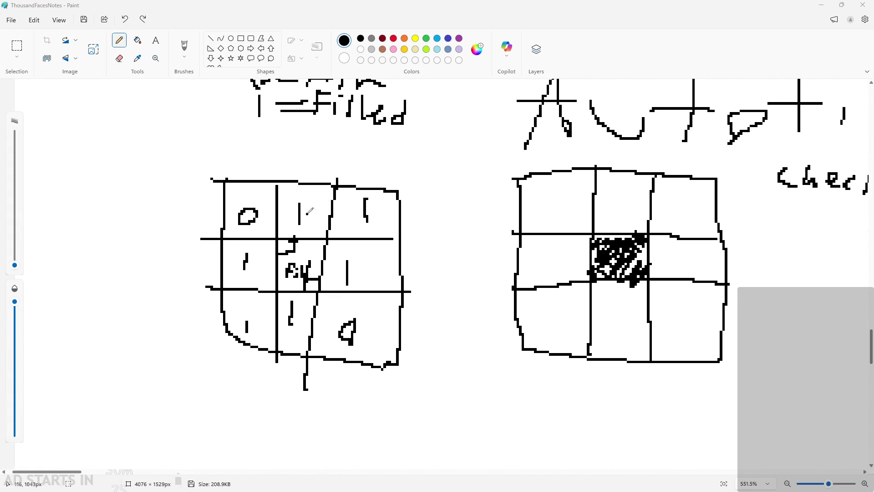
{"action": "scroll", "coordinate": [310, 211], "scroll_direction": "down", "scroll_amount": 3}
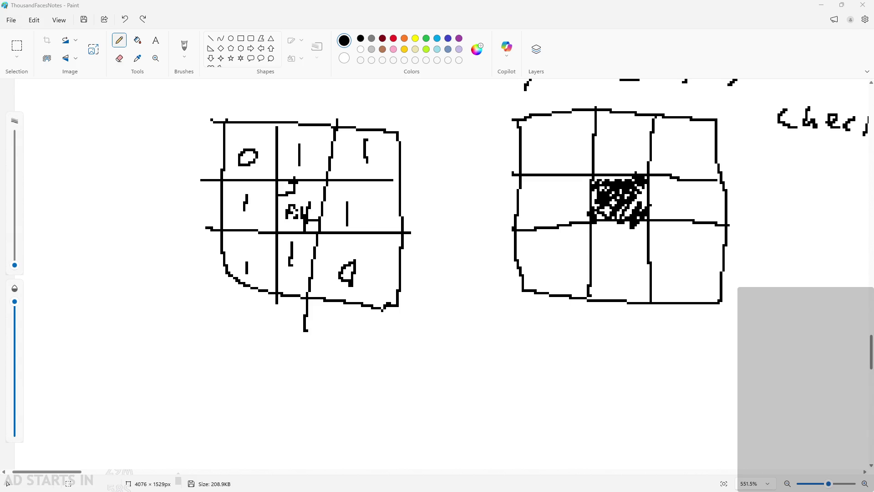
{"action": "scroll", "coordinate": [500, 384], "scroll_direction": "up", "scroll_amount": 2}
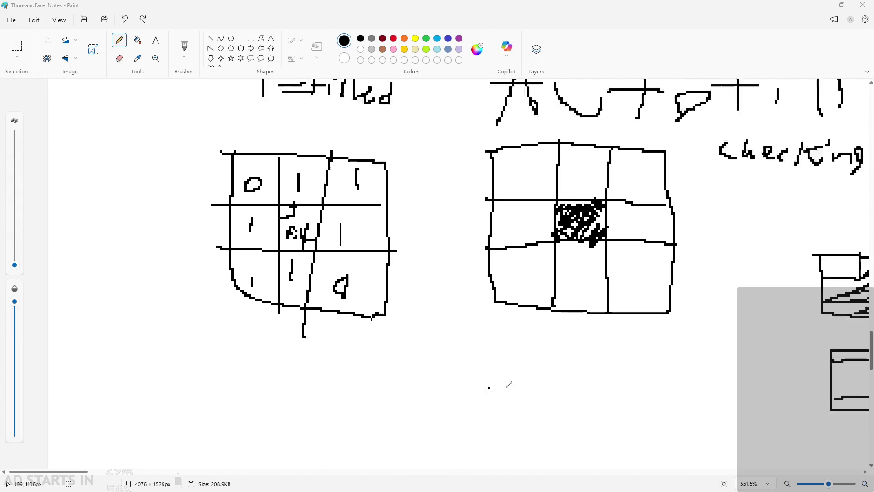
{"action": "scroll", "coordinate": [319, 353], "scroll_direction": "up", "scroll_amount": 1}
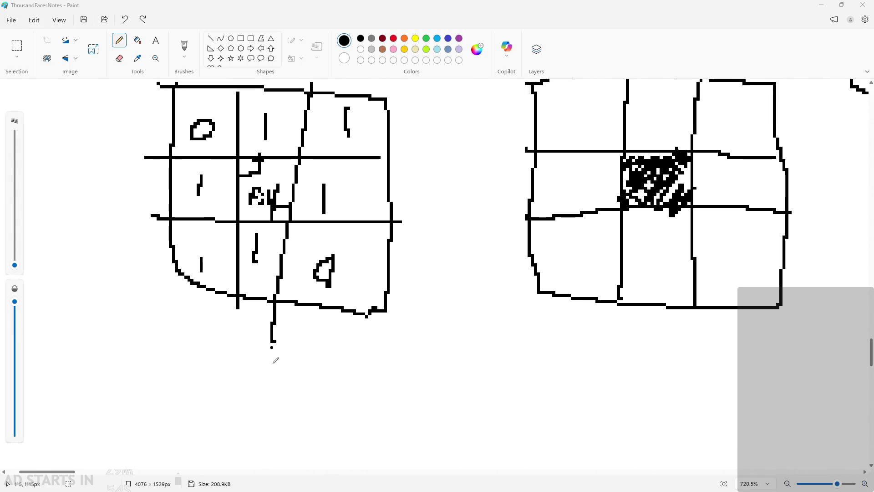
{"action": "scroll", "coordinate": [273, 356], "scroll_direction": "down", "scroll_amount": 2}
{"action": "scroll", "coordinate": [275, 360], "scroll_direction": "up", "scroll_amount": 1}
{"action": "scroll", "coordinate": [274, 358], "scroll_direction": "down", "scroll_amount": 2}
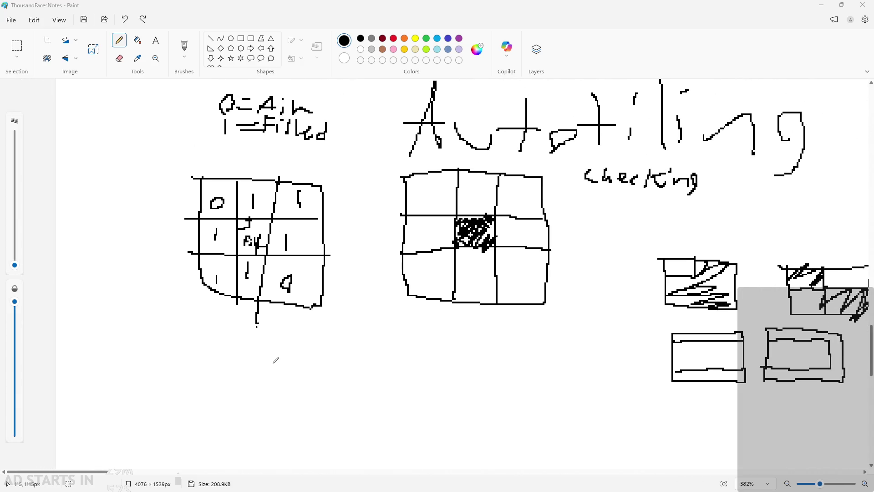
{"action": "scroll", "coordinate": [273, 357], "scroll_direction": "up", "scroll_amount": 3}
{"action": "scroll", "coordinate": [237, 363], "scroll_direction": "up", "scroll_amount": 2}
{"action": "scroll", "coordinate": [236, 362], "scroll_direction": "down", "scroll_amount": 2}
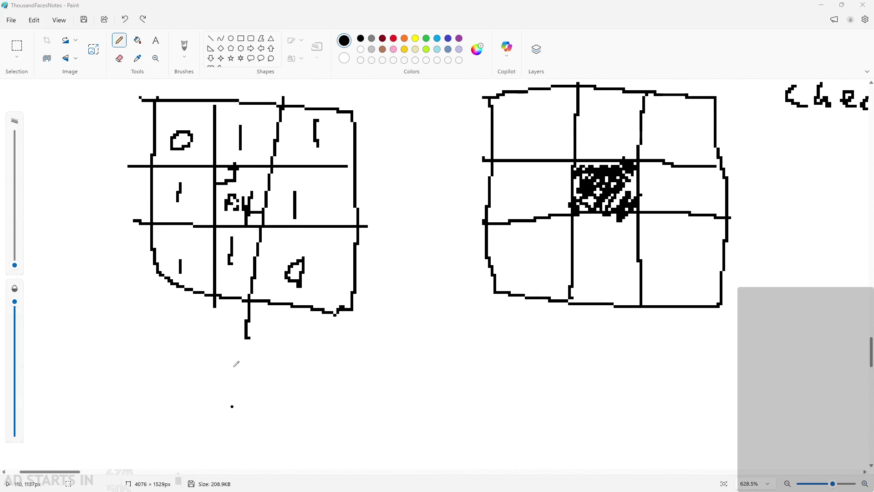
{"action": "scroll", "coordinate": [235, 362], "scroll_direction": "down", "scroll_amount": 2}
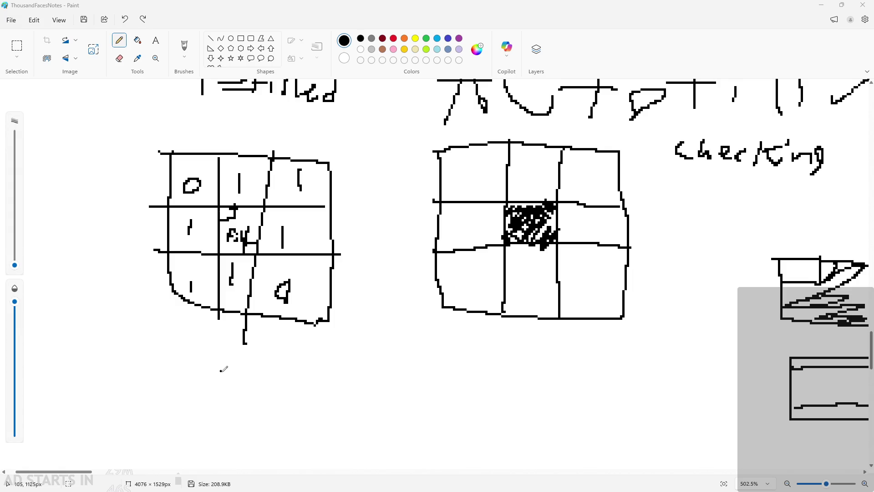
{"action": "scroll", "coordinate": [164, 353], "scroll_direction": "down", "scroll_amount": 1}
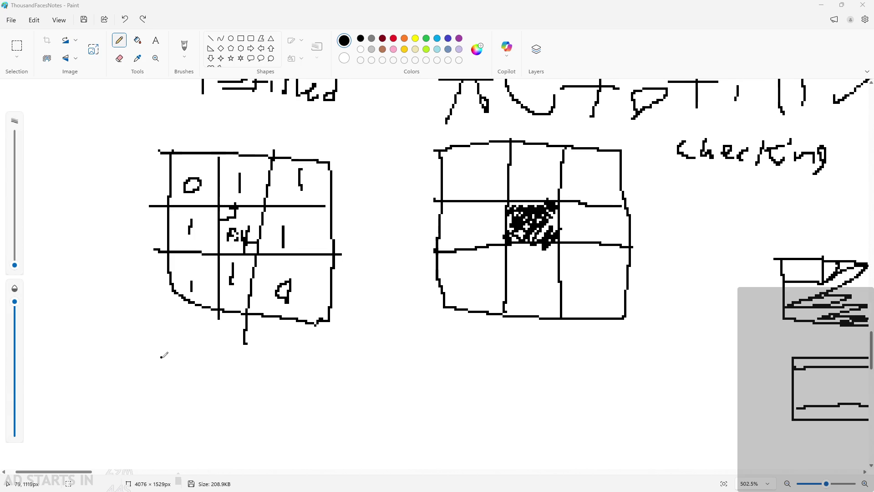
{"action": "scroll", "coordinate": [250, 237], "scroll_direction": "up", "scroll_amount": 3}
{"action": "scroll", "coordinate": [273, 218], "scroll_direction": "down", "scroll_amount": 1}
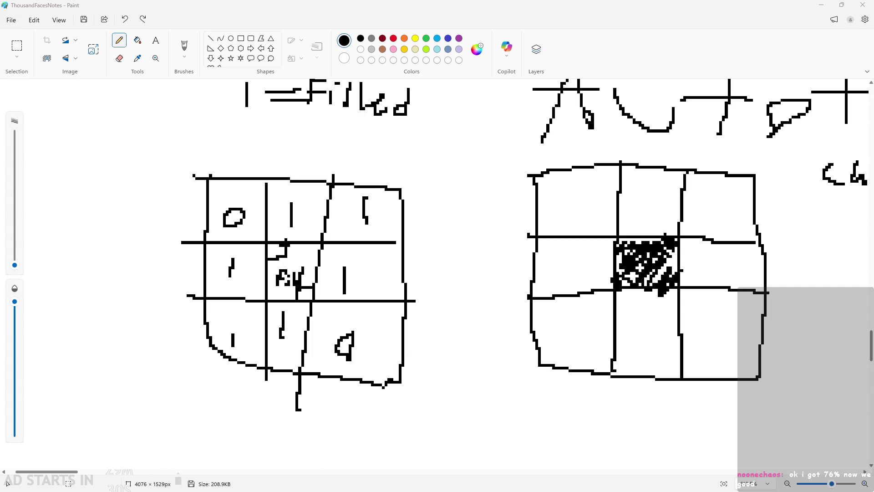
{"action": "scroll", "coordinate": [410, 335], "scroll_direction": "down", "scroll_amount": 2}
{"action": "scroll", "coordinate": [347, 316], "scroll_direction": "up", "scroll_amount": 2}
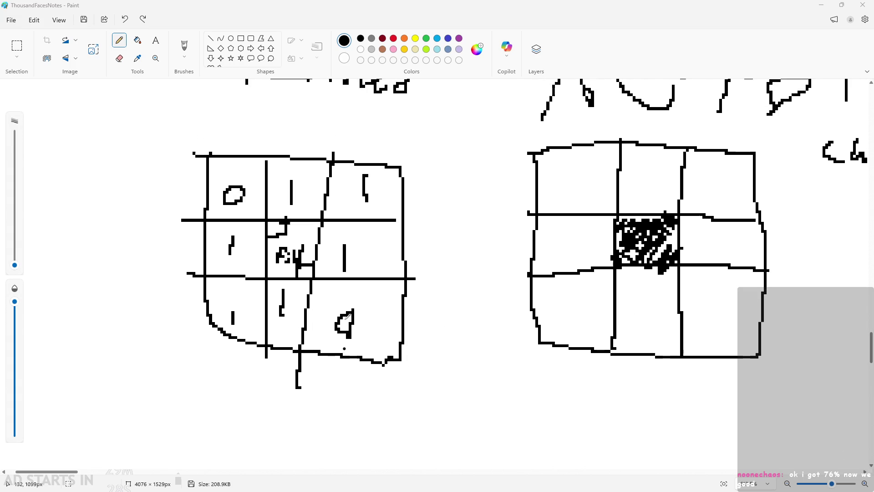
{"action": "scroll", "coordinate": [342, 380], "scroll_direction": "down", "scroll_amount": 3}
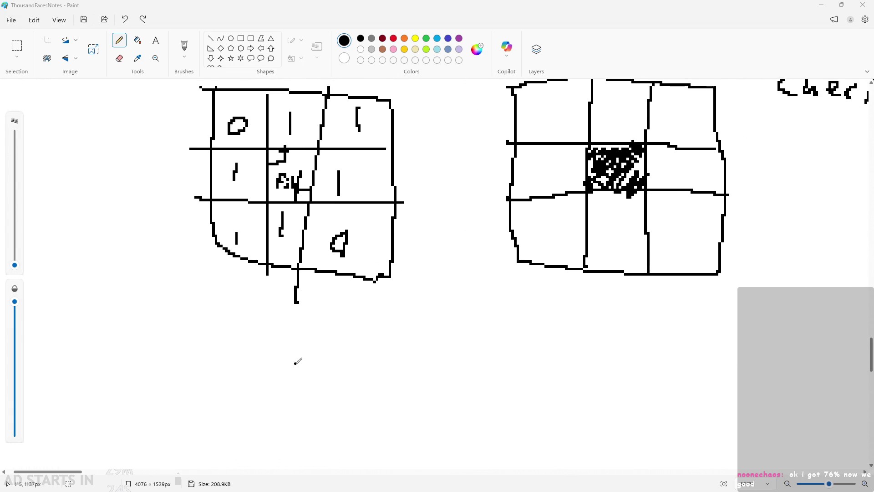
{"action": "scroll", "coordinate": [264, 303], "scroll_direction": "up", "scroll_amount": 2}
{"action": "left_click", "coordinate": [239, 169]}
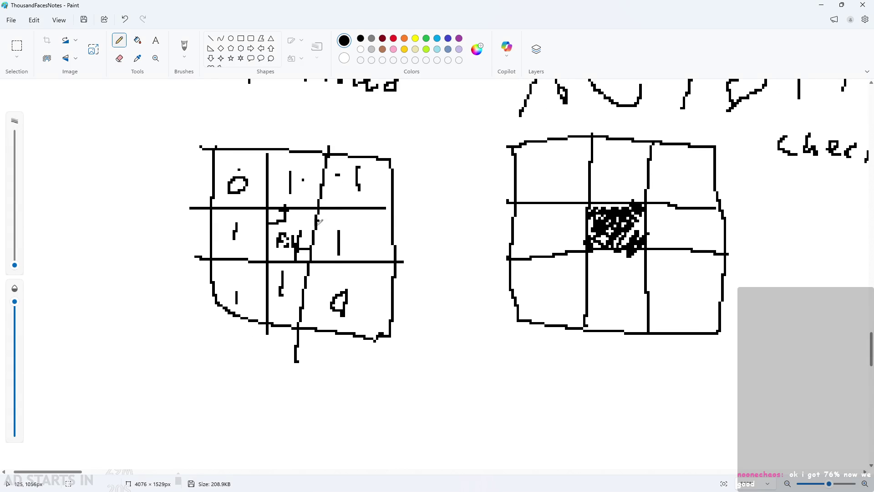
{"action": "key", "text": "ctrl+z"}
{"action": "scroll", "coordinate": [246, 235], "scroll_direction": "down", "scroll_amount": 5}
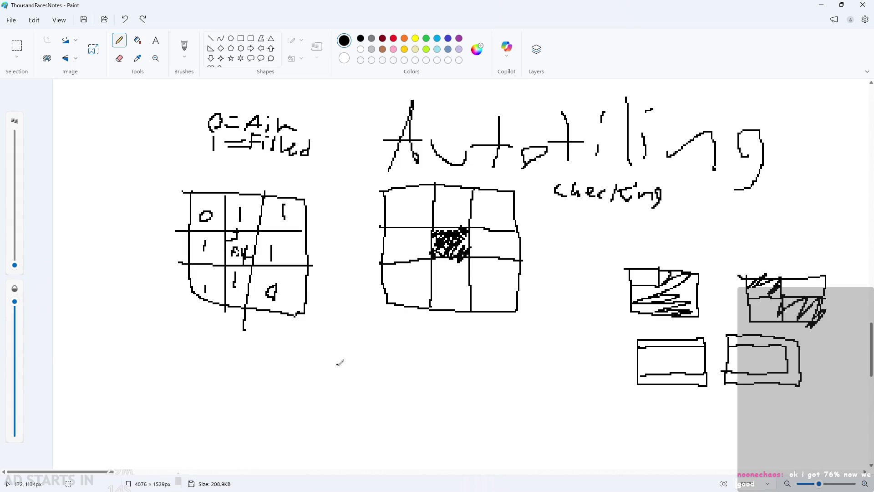
{"action": "scroll", "coordinate": [264, 330], "scroll_direction": "up", "scroll_amount": 2}
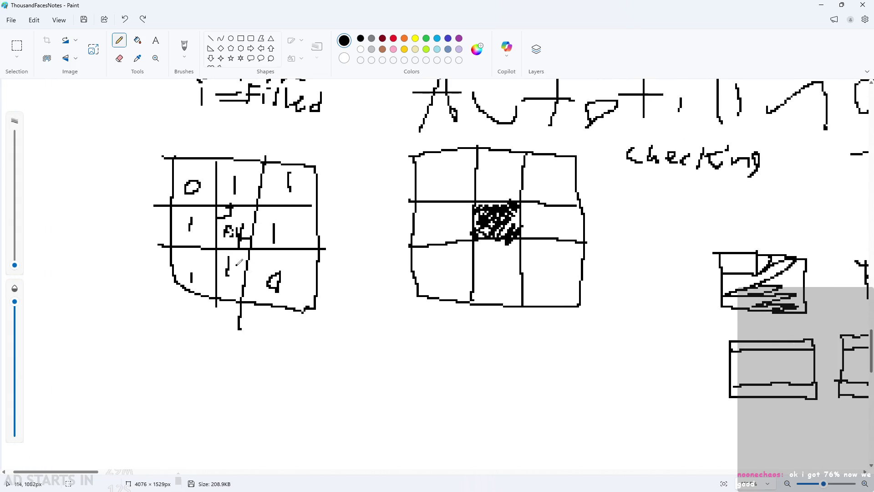
{"action": "scroll", "coordinate": [314, 248], "scroll_direction": "down", "scroll_amount": 1}
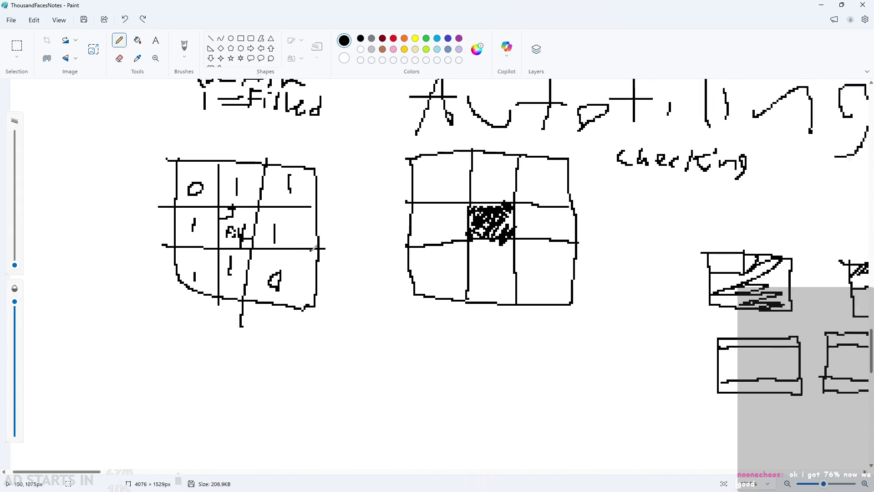
{"action": "scroll", "coordinate": [314, 248], "scroll_direction": "down", "scroll_amount": 1}
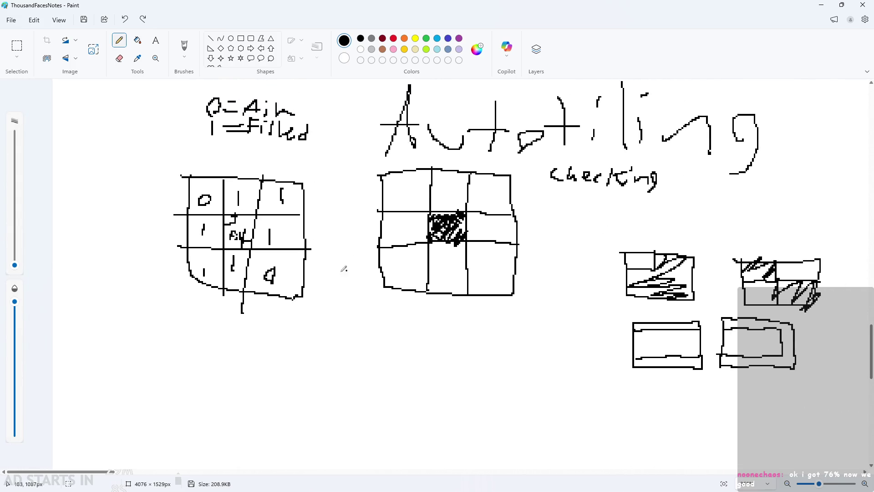
{"action": "scroll", "coordinate": [255, 278], "scroll_direction": "up", "scroll_amount": 2}
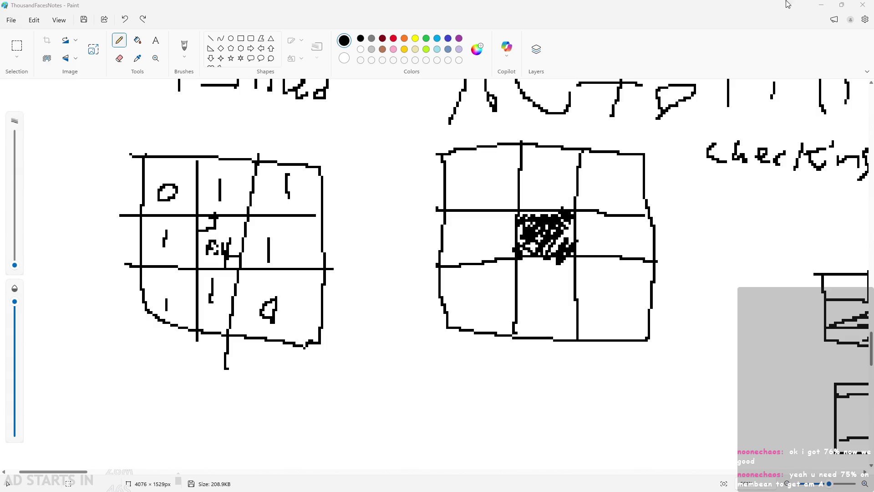
{"action": "left_click", "coordinate": [822, 5]}
{"action": "left_click_drag", "start_coordinate": [690, 291], "coordinate": [718, 285]}
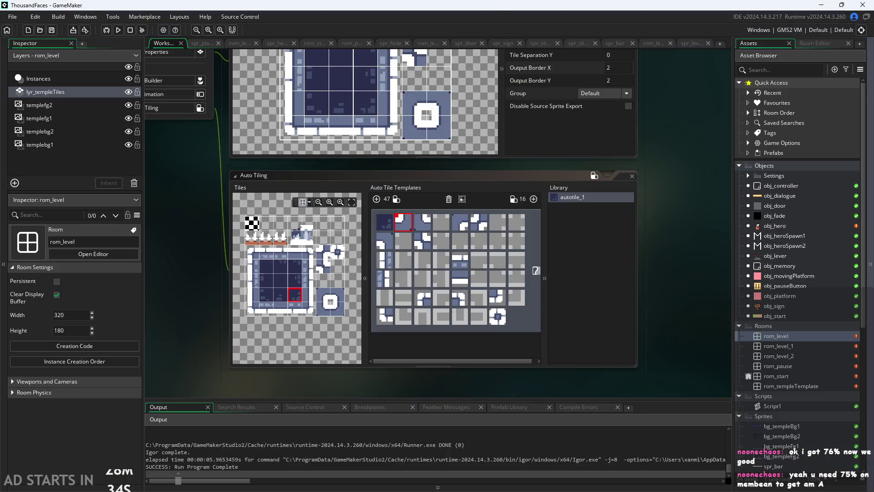
{"action": "key", "text": "alt+Tab"}
{"action": "scroll", "coordinate": [353, 305], "scroll_direction": "down", "scroll_amount": 2, "text": "ctrl"}
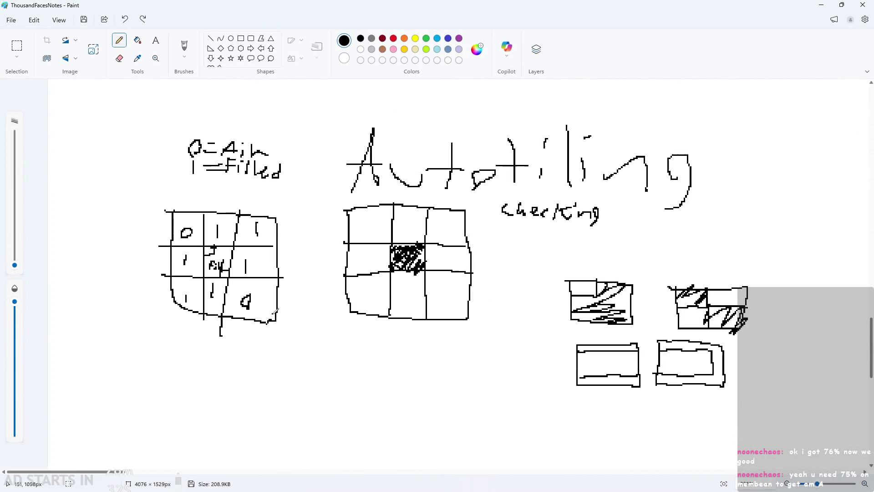
{"action": "scroll", "coordinate": [177, 322], "scroll_direction": "up", "scroll_amount": 4, "text": "ctrl"}
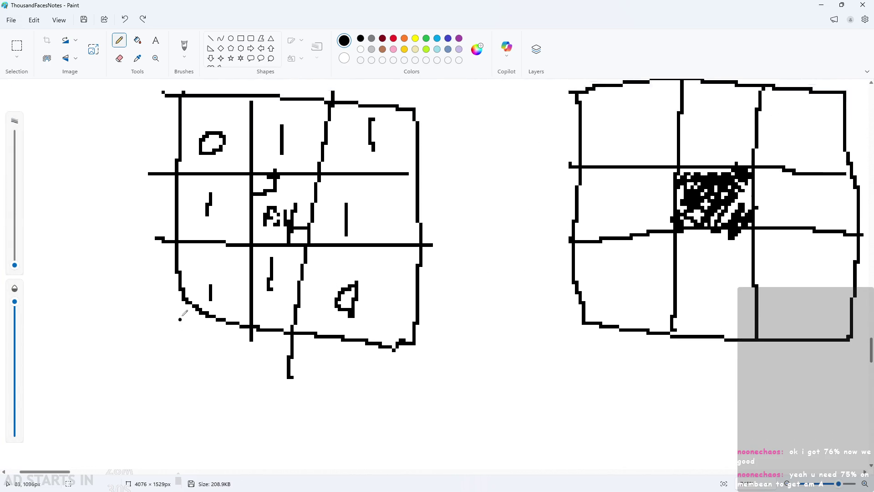
{"action": "scroll", "coordinate": [251, 331], "scroll_direction": "down", "scroll_amount": 1, "text": "ctrl"}
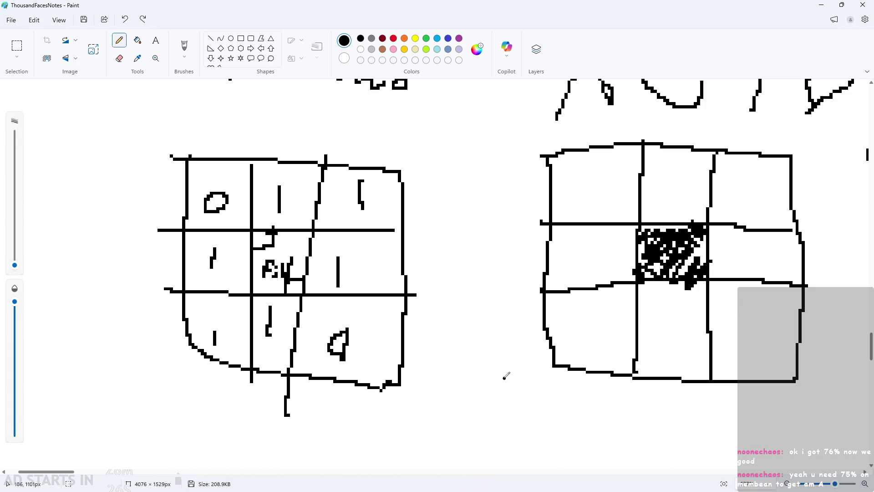
{"action": "scroll", "coordinate": [240, 273], "scroll_direction": "down", "scroll_amount": 3}
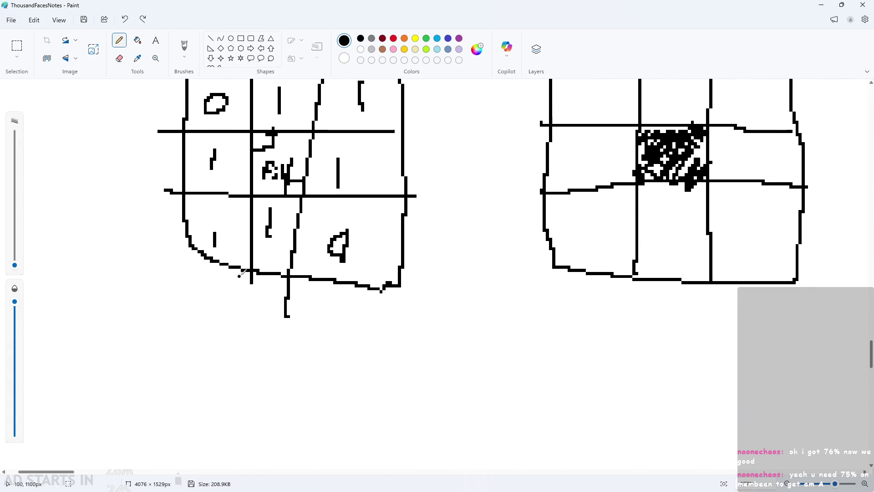
{"action": "left_click", "coordinate": [822, 5]}
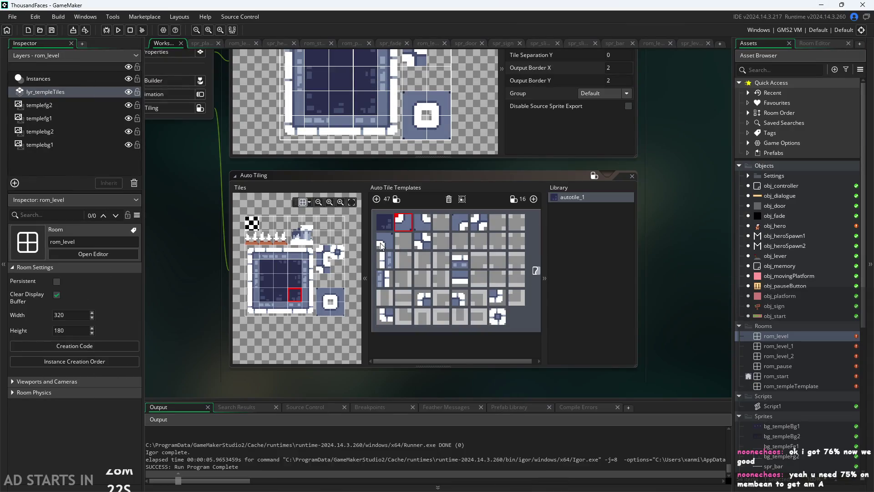
{"action": "scroll", "coordinate": [447, 287], "scroll_direction": "up", "scroll_amount": 3}
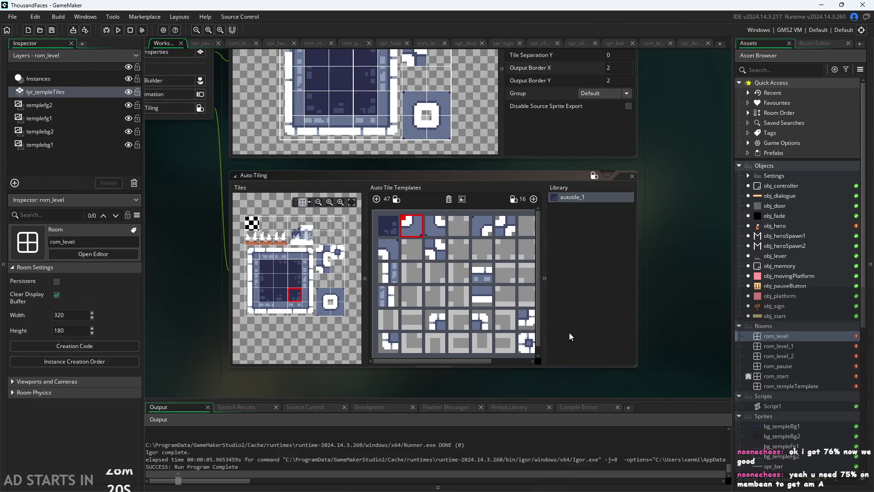
{"action": "scroll", "coordinate": [526, 335], "scroll_direction": "down", "scroll_amount": 3}
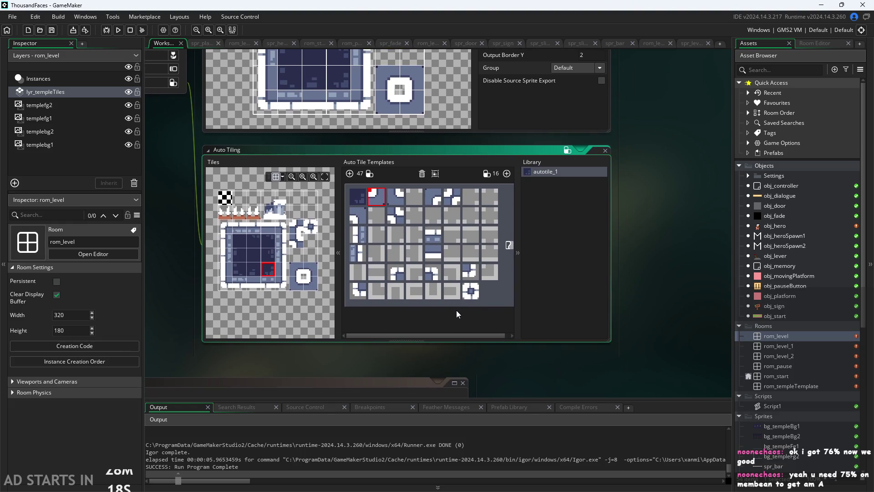
{"action": "scroll", "coordinate": [450, 361], "scroll_direction": "up", "scroll_amount": 3}
{"action": "scroll", "coordinate": [502, 350], "scroll_direction": "down", "scroll_amount": 1}
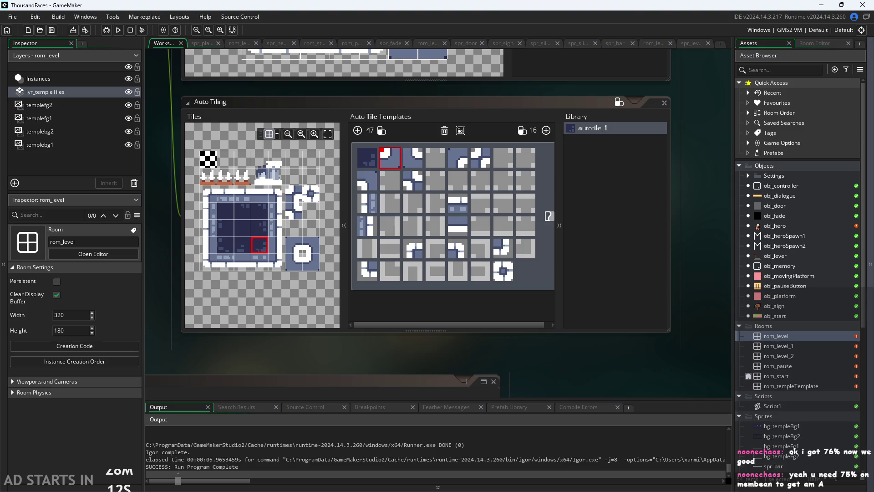
{"action": "key", "text": "alt+Tab"}
{"action": "scroll", "coordinate": [288, 322], "scroll_direction": "down", "scroll_amount": 4, "text": "ctrl"}
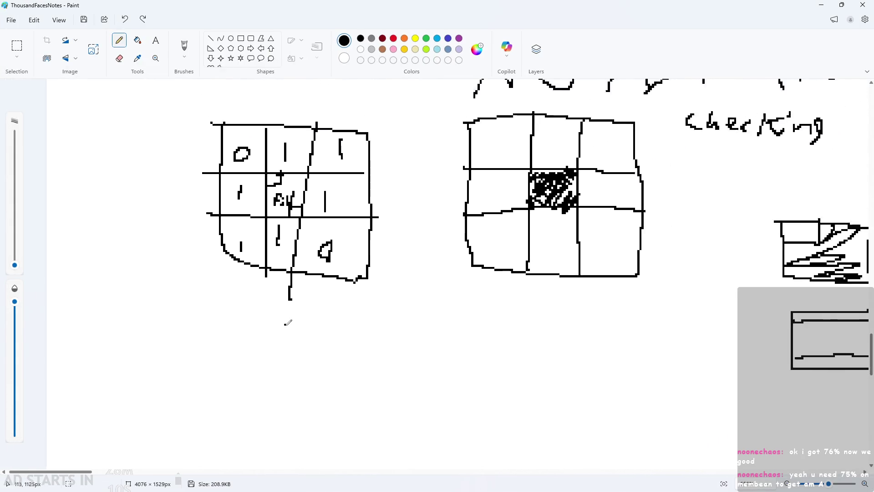
Minimize Paint so GameMaker's Auto Tiling editor for autotile_1 is visible again
{"action": "scroll", "coordinate": [288, 322], "scroll_direction": "up", "scroll_amount": 2}
{"action": "scroll", "coordinate": [262, 220], "scroll_direction": "up", "scroll_amount": 3, "text": "ctrl"}
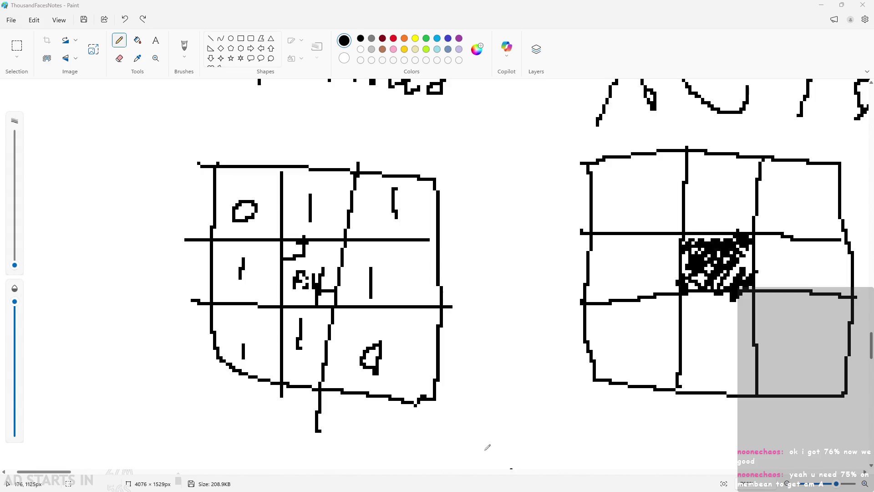
{"action": "left_click", "coordinate": [821, 5]}
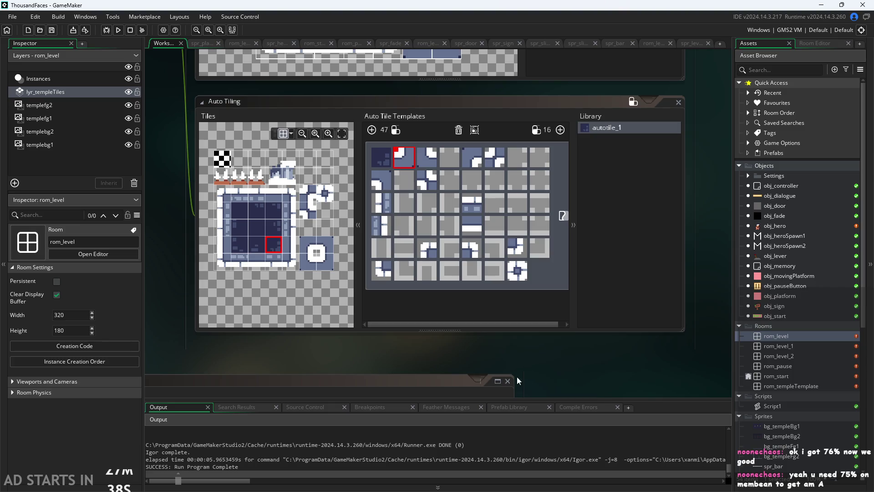
{"action": "left_click_drag", "start_coordinate": [539, 367], "coordinate": [554, 365]}
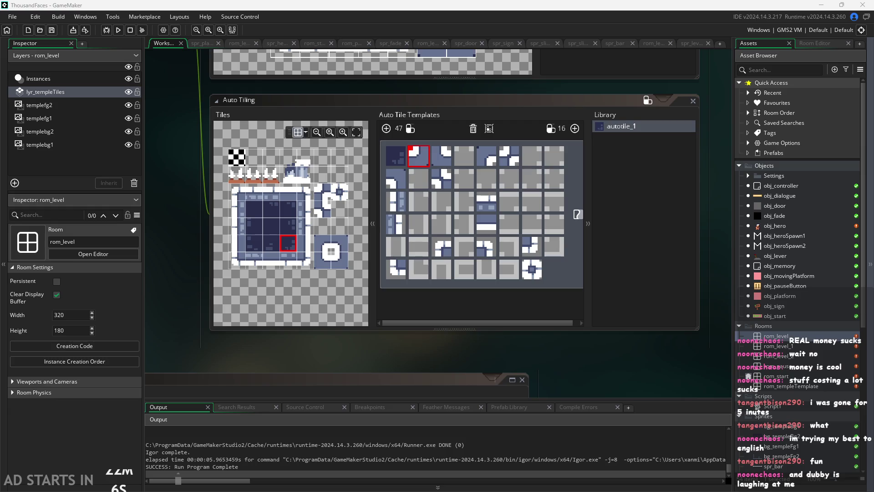
{"action": "scroll", "coordinate": [645, 312], "scroll_direction": "left", "scroll_amount": 3}
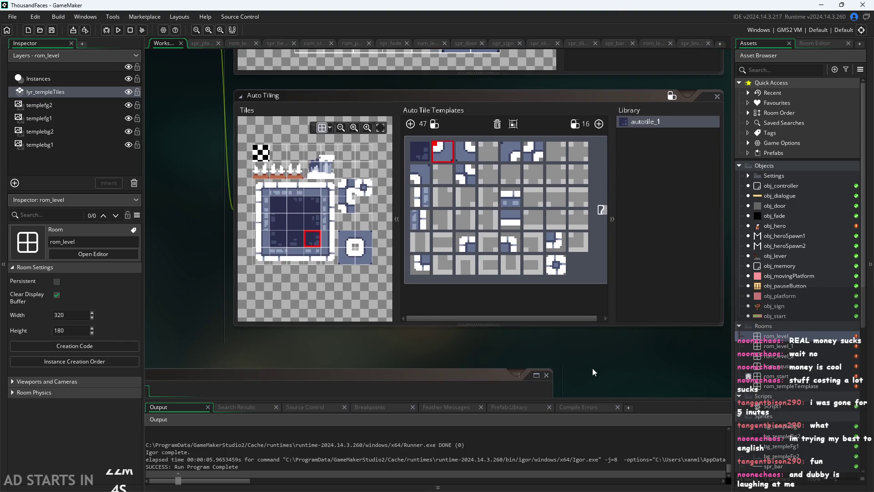
{"action": "scroll", "coordinate": [449, 349], "scroll_direction": "up", "scroll_amount": 1, "text": "ctrl"}
{"action": "scroll", "coordinate": [343, 325], "scroll_direction": "down", "scroll_amount": 1}
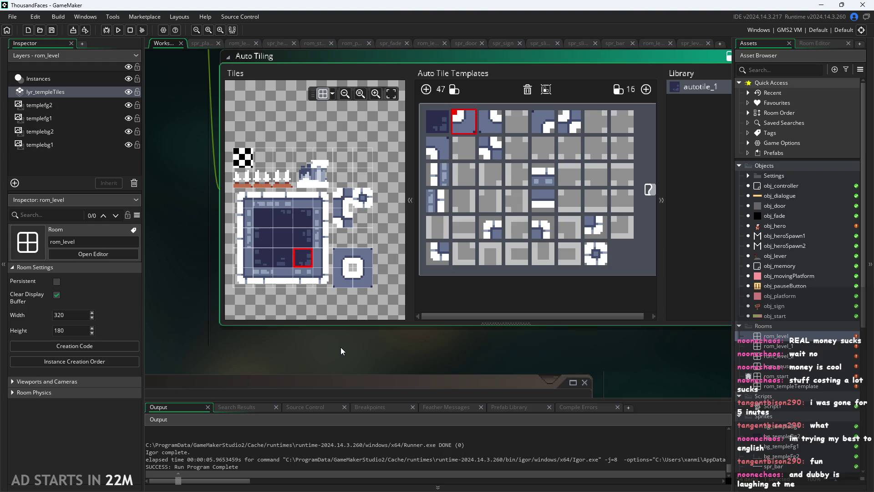
{"action": "scroll", "coordinate": [349, 302], "scroll_direction": "up", "scroll_amount": 2}
{"action": "scroll", "coordinate": [331, 308], "scroll_direction": "down", "scroll_amount": 3}
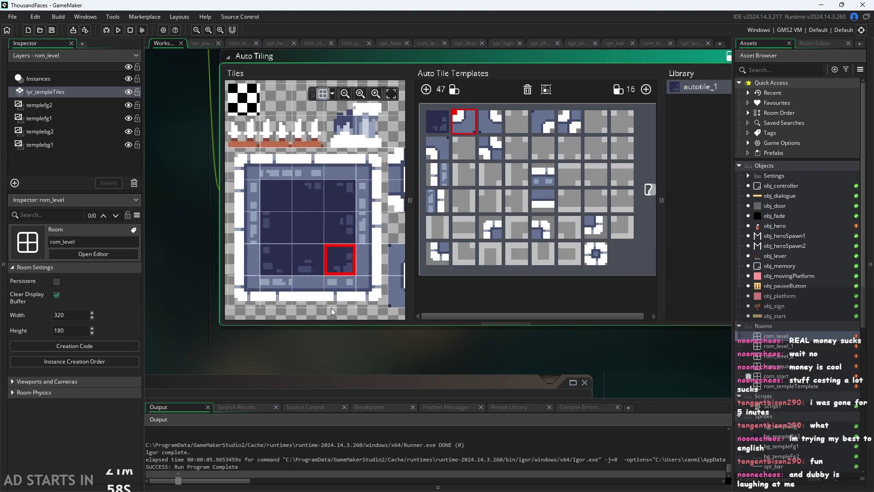
{"action": "scroll", "coordinate": [284, 301], "scroll_direction": "down", "scroll_amount": 1}
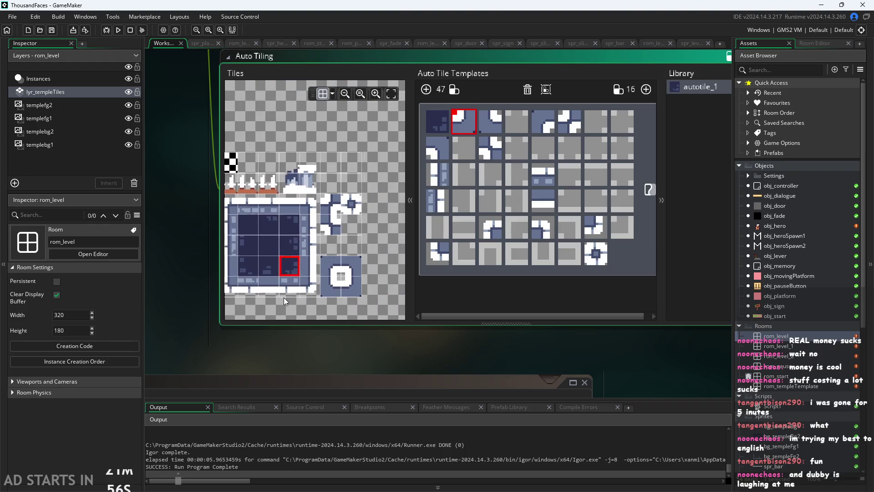
{"action": "scroll", "coordinate": [417, 362], "scroll_direction": "down", "scroll_amount": 1, "text": "ctrl"}
{"action": "scroll", "coordinate": [336, 327], "scroll_direction": "up", "scroll_amount": 2, "text": "ctrl"}
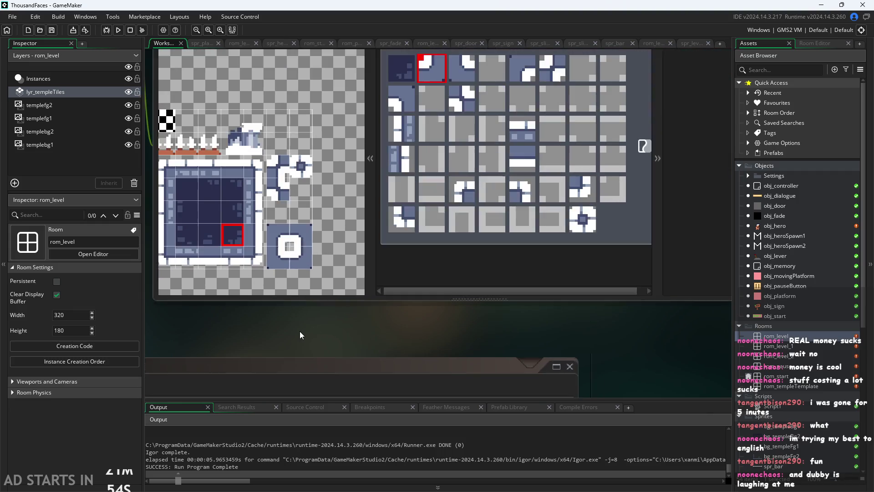
{"action": "left_click_drag", "start_coordinate": [303, 367], "coordinate": [293, 380]}
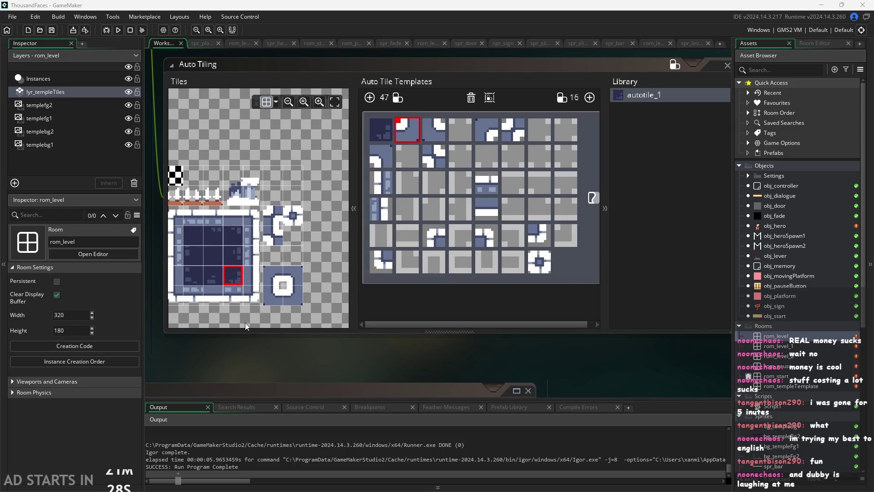
{"action": "scroll", "coordinate": [294, 275], "scroll_direction": "down", "scroll_amount": 3}
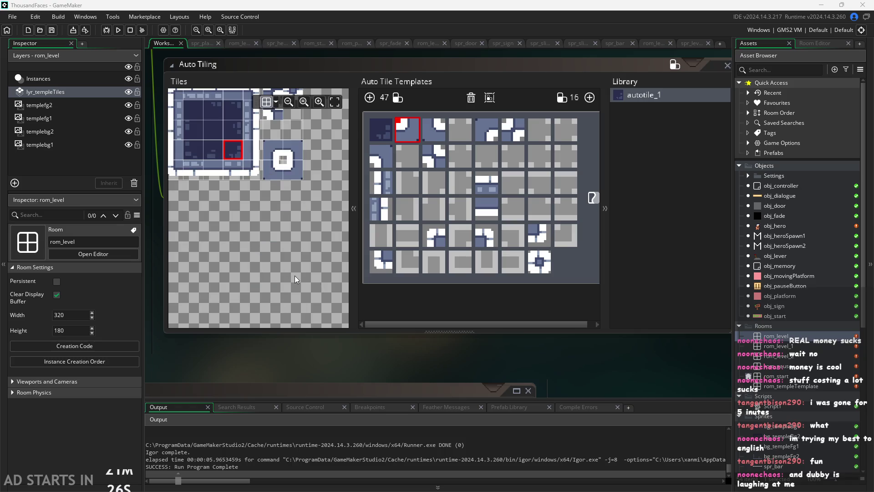
{"action": "scroll", "coordinate": [257, 261], "scroll_direction": "up", "scroll_amount": 3}
{"action": "scroll", "coordinate": [263, 282], "scroll_direction": "down", "scroll_amount": 1, "text": "ctrl"}
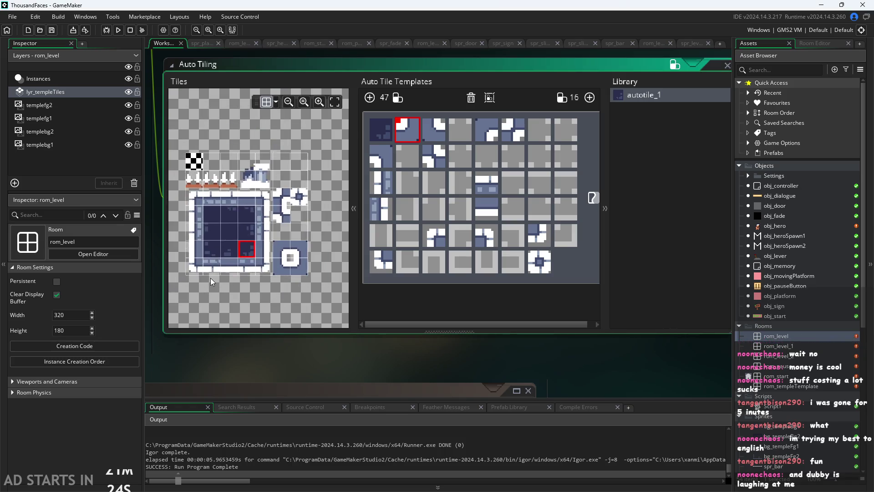
{"action": "scroll", "coordinate": [278, 253], "scroll_direction": "up", "scroll_amount": 5, "text": "ctrl"}
{"action": "left_click", "coordinate": [299, 241]}
{"action": "scroll", "coordinate": [299, 241], "scroll_direction": "down", "scroll_amount": 5, "text": "ctrl"}
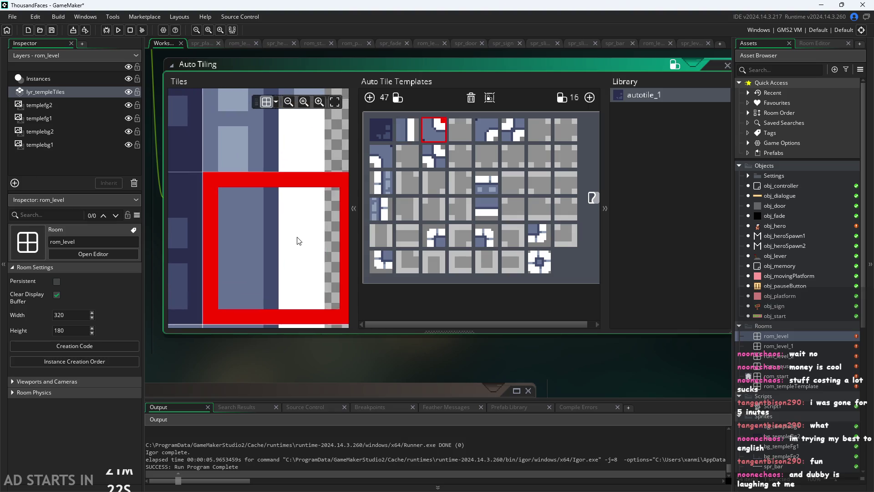
{"action": "scroll", "coordinate": [288, 277], "scroll_direction": "up", "scroll_amount": 2, "text": "ctrl"}
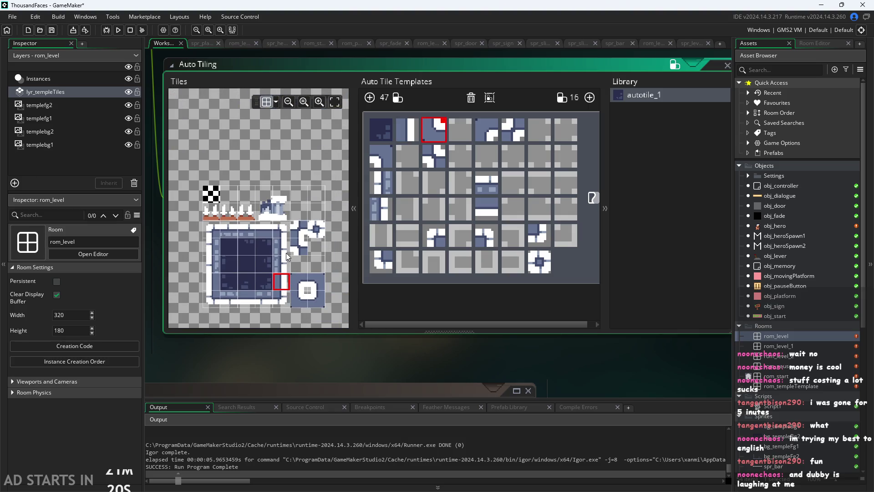
{"action": "scroll", "coordinate": [264, 188], "scroll_direction": "down", "scroll_amount": 2, "text": "ctrl"}
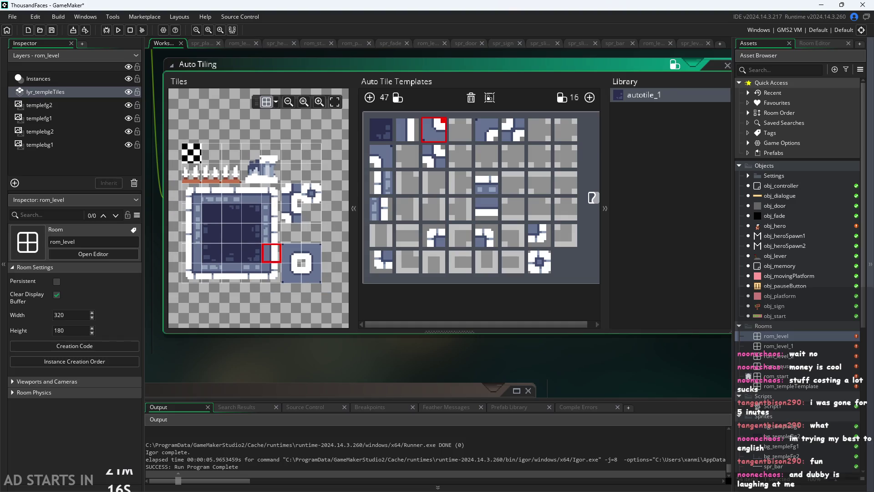
{"action": "key", "text": "alt+Tab"}
Start a box outline below the left grid sketch, undoing stray lines and the first attempt
{"action": "scroll", "coordinate": [410, 293], "scroll_direction": "down", "scroll_amount": 1, "text": "ctrl"}
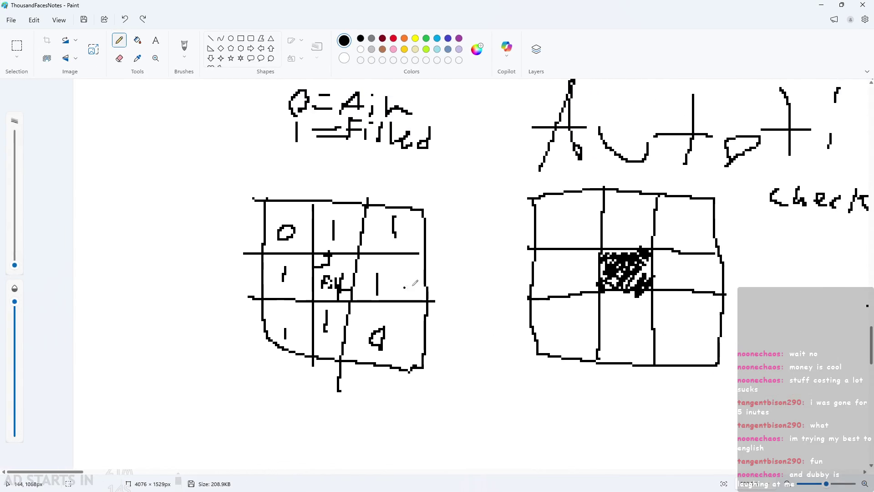
{"action": "scroll", "coordinate": [509, 325], "scroll_direction": "down", "scroll_amount": 3}
{"action": "scroll", "coordinate": [509, 324], "scroll_direction": "down", "scroll_amount": 3}
{"action": "left_click_drag", "start_coordinate": [269, 222], "coordinate": [255, 391]}
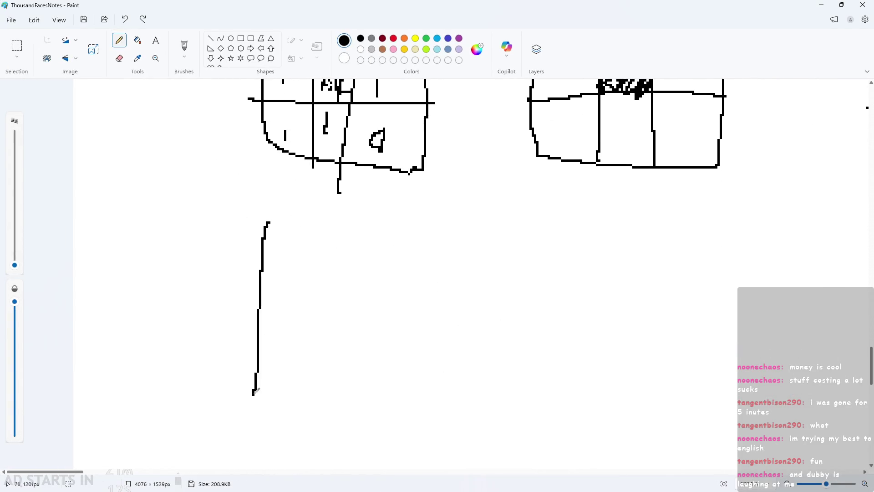
{"action": "key", "text": "ctrl+z"}
{"action": "mouse_move", "coordinate": [308, 220]}
{"action": "left_mouse_down"}
{"action": "mouse_move", "coordinate": [297, 428]}
{"action": "mouse_move", "coordinate": [394, 227]}
{"action": "mouse_move", "coordinate": [299, 221]}
{"action": "left_mouse_up"}
{"action": "left_click_drag", "start_coordinate": [301, 276], "coordinate": [402, 285]}
{"action": "left_click_drag", "start_coordinate": [294, 342], "coordinate": [428, 354]}
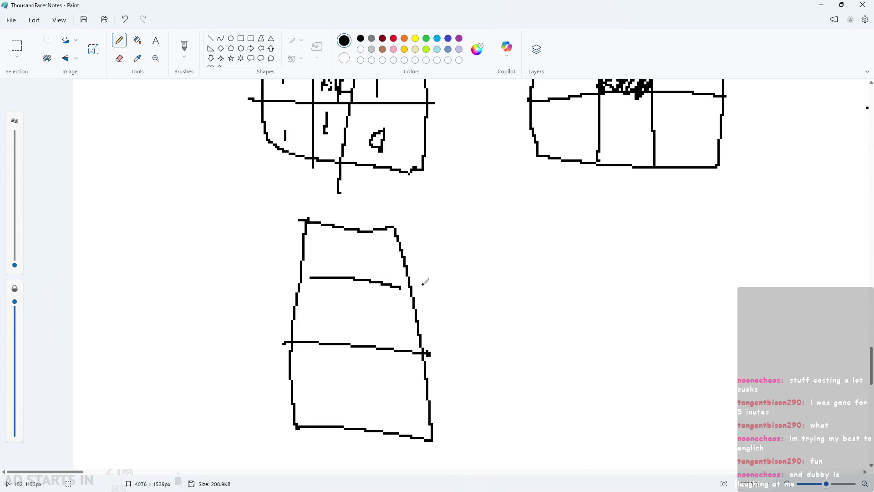
{"action": "key", "text": "ctrl+z"}
{"action": "key", "text": "ctrl+z"}
{"action": "key", "text": "ctrl+z"}
{"action": "mouse_move", "coordinate": [292, 226]}
{"action": "left_mouse_down"}
{"action": "mouse_move", "coordinate": [279, 390]}
{"action": "mouse_move", "coordinate": [342, 399]}
{"action": "left_mouse_up"}
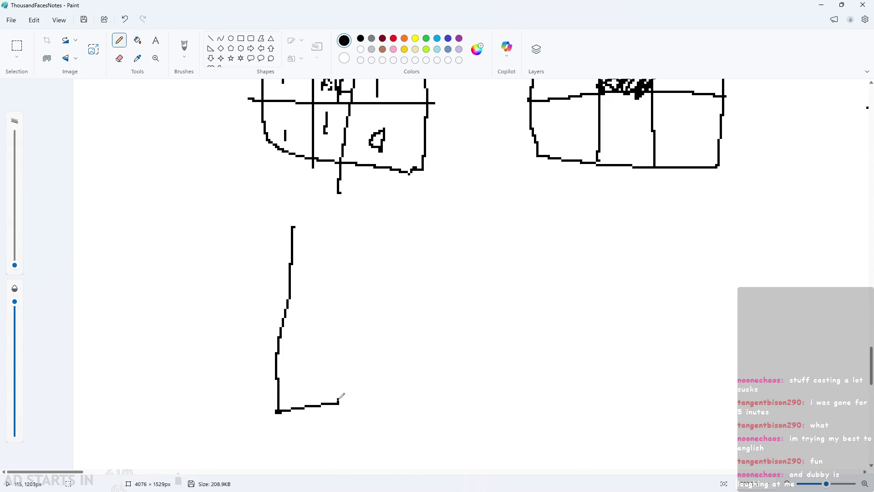
{"action": "key", "text": "ctrl+z"}
Draw the stacked column with cells left and right of the middle, forming a plus
{"action": "mouse_move", "coordinate": [294, 419]}
{"action": "left_mouse_down"}
{"action": "mouse_move", "coordinate": [353, 251]}
{"action": "mouse_move", "coordinate": [360, 332]}
{"action": "mouse_move", "coordinate": [286, 424]}
{"action": "left_mouse_up"}
{"action": "left_click_drag", "start_coordinate": [285, 306], "coordinate": [357, 312]}
{"action": "left_click_drag", "start_coordinate": [285, 356], "coordinate": [364, 360]}
{"action": "mouse_move", "coordinate": [292, 305]}
{"action": "left_mouse_down"}
{"action": "mouse_move", "coordinate": [226, 302]}
{"action": "mouse_move", "coordinate": [294, 364]}
{"action": "mouse_move", "coordinate": [421, 356]}
{"action": "mouse_move", "coordinate": [332, 305]}
{"action": "left_mouse_up"}
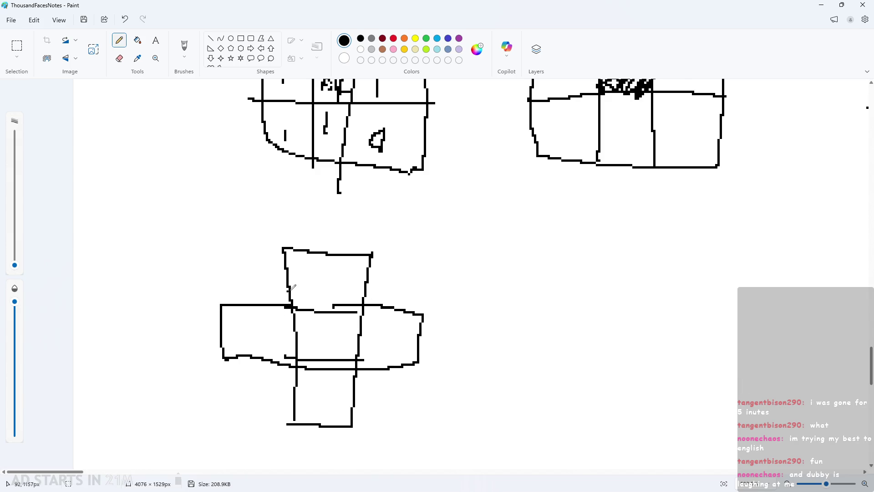
{"action": "mouse_move", "coordinate": [341, 229]}
{"action": "left_mouse_down"}
{"action": "mouse_move", "coordinate": [293, 235]}
{"action": "mouse_move", "coordinate": [492, 313]}
{"action": "mouse_move", "coordinate": [328, 244]}
{"action": "mouse_move", "coordinate": [364, 252]}
{"action": "mouse_move", "coordinate": [391, 297]}
{"action": "mouse_move", "coordinate": [465, 355]}
{"action": "left_mouse_up"}
{"action": "key", "text": "ctrl+z"}
Remove the leftover ellipse and diagonal strokes, then review the finished plus-shaped sketch
{"action": "scroll", "coordinate": [372, 254], "scroll_direction": "up", "scroll_amount": 3}
{"action": "key", "text": "ctrl+z"}
{"action": "left_click_drag", "start_coordinate": [465, 251], "coordinate": [307, 319]}
{"action": "key", "text": "ctrl+z"}
{"action": "key", "text": "ctrl+z"}
{"action": "scroll", "coordinate": [364, 296], "scroll_direction": "down", "scroll_amount": 2}
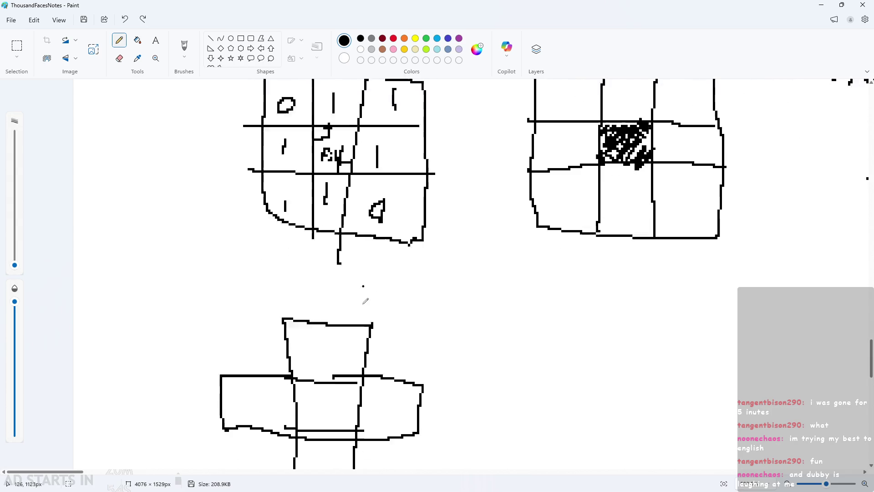
{"action": "scroll", "coordinate": [364, 299], "scroll_direction": "down", "scroll_amount": 3}
{"action": "scroll", "coordinate": [361, 309], "scroll_direction": "up", "scroll_amount": 2, "text": "ctrl"}
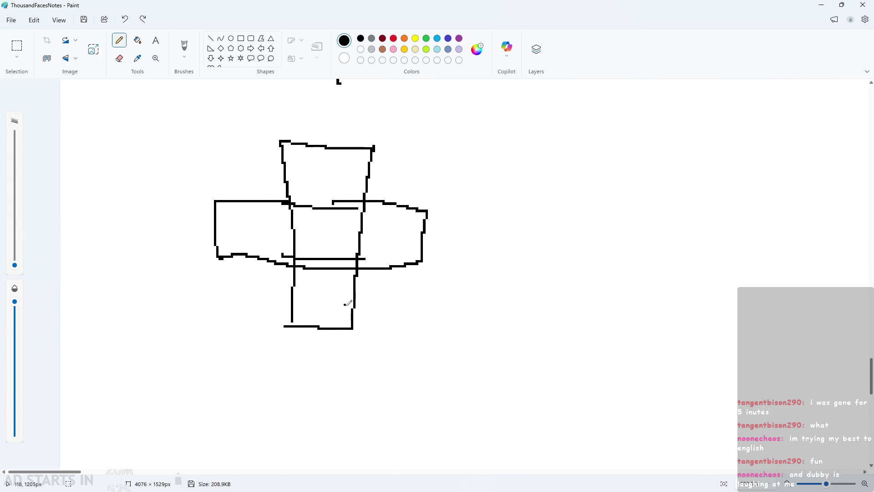
{"action": "scroll", "coordinate": [356, 298], "scroll_direction": "up", "scroll_amount": 1, "text": "ctrl"}
{"action": "scroll", "coordinate": [353, 298], "scroll_direction": "up", "scroll_amount": 2, "text": "ctrl"}
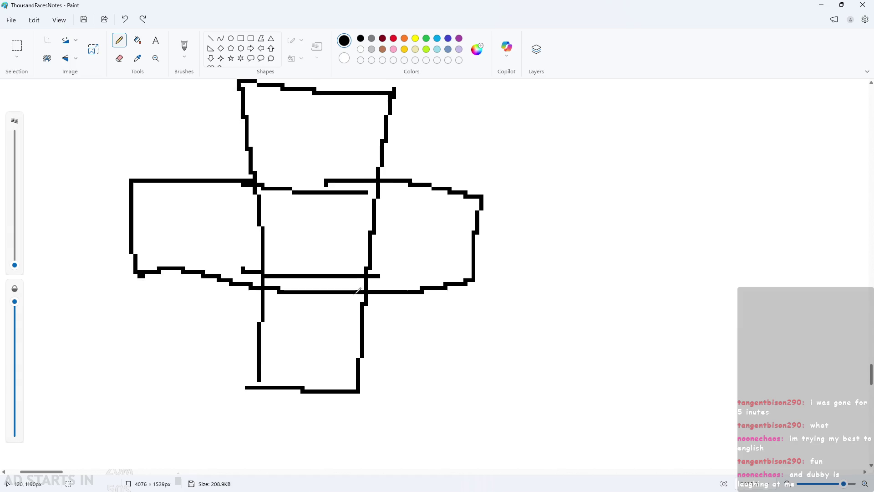
{"action": "scroll", "coordinate": [347, 298], "scroll_direction": "up", "scroll_amount": 1}
{"action": "scroll", "coordinate": [346, 287], "scroll_direction": "down", "scroll_amount": 2, "text": "ctrl"}
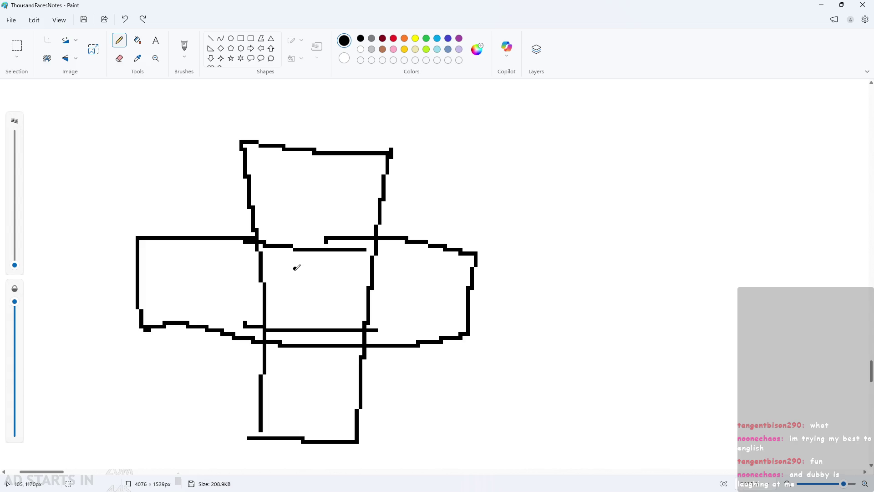
{"action": "scroll", "coordinate": [297, 267], "scroll_direction": "down", "scroll_amount": 2, "text": "ctrl"}
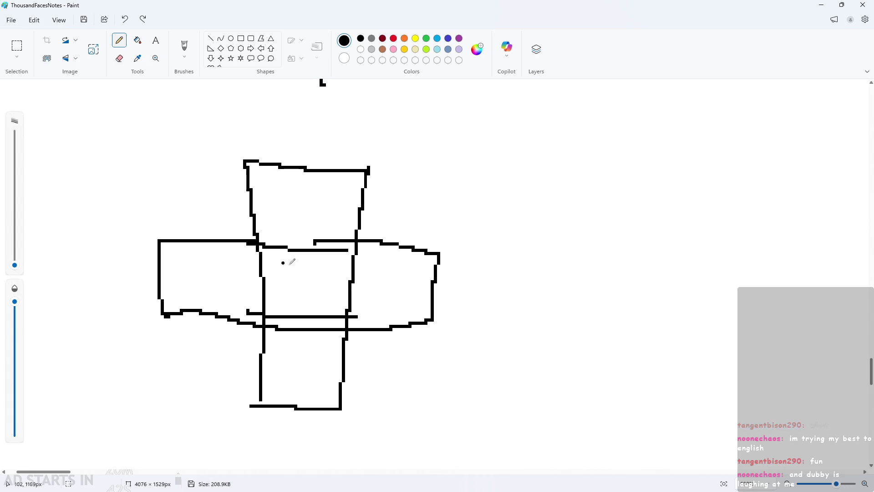
{"action": "scroll", "coordinate": [298, 227], "scroll_direction": "down", "scroll_amount": 2}
{"action": "scroll", "coordinate": [301, 205], "scroll_direction": "down", "scroll_amount": 2, "text": "ctrl"}
{"action": "scroll", "coordinate": [300, 237], "scroll_direction": "up", "scroll_amount": 2}
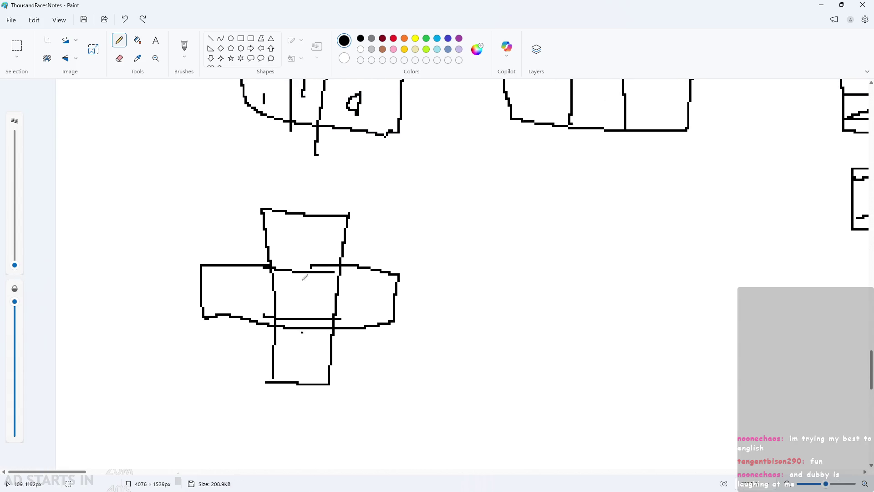
Hatch the plus sketch's centre cell with diagonal zigzag strokes, undoing premature side marks
{"action": "scroll", "coordinate": [301, 309], "scroll_direction": "up", "scroll_amount": 1, "text": "ctrl"}
{"action": "scroll", "coordinate": [301, 328], "scroll_direction": "up", "scroll_amount": 2, "text": "ctrl"}
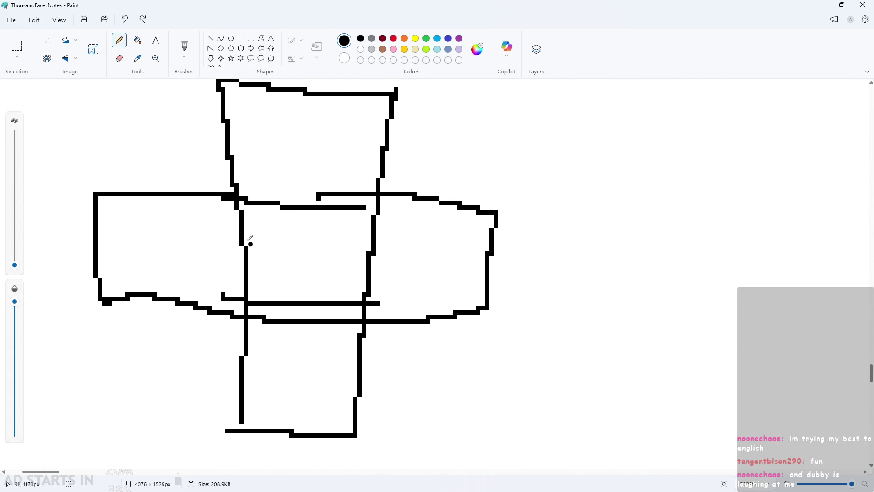
{"action": "mouse_move", "coordinate": [279, 207]}
{"action": "left_mouse_down"}
{"action": "mouse_move", "coordinate": [214, 263]}
{"action": "mouse_move", "coordinate": [346, 282]}
{"action": "mouse_move", "coordinate": [288, 326]}
{"action": "left_mouse_up"}
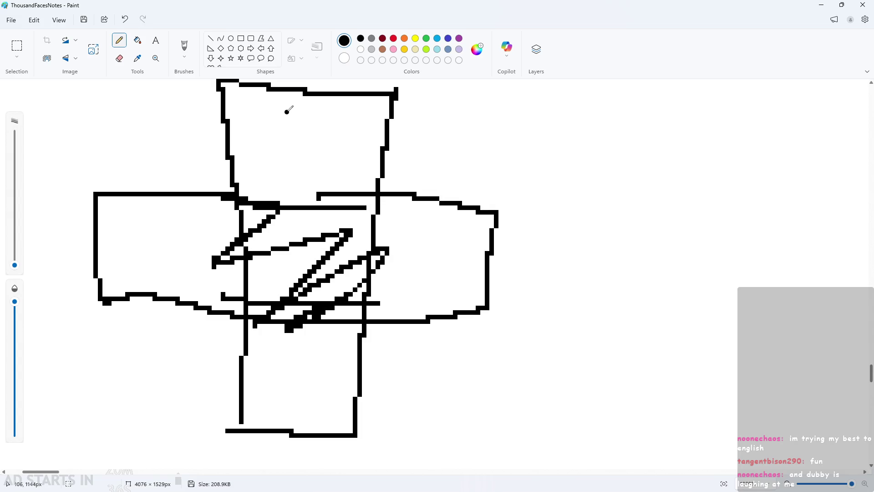
{"action": "left_click_drag", "start_coordinate": [291, 111], "coordinate": [296, 195]}
{"action": "left_click_drag", "start_coordinate": [132, 246], "coordinate": [210, 245]}
{"action": "left_click_drag", "start_coordinate": [324, 347], "coordinate": [314, 410]}
{"action": "left_click_drag", "start_coordinate": [395, 271], "coordinate": [506, 271]}
{"action": "key", "text": "ctrl+z"}
{"action": "key", "text": "ctrl+z"}
{"action": "key", "text": "ctrl+z"}
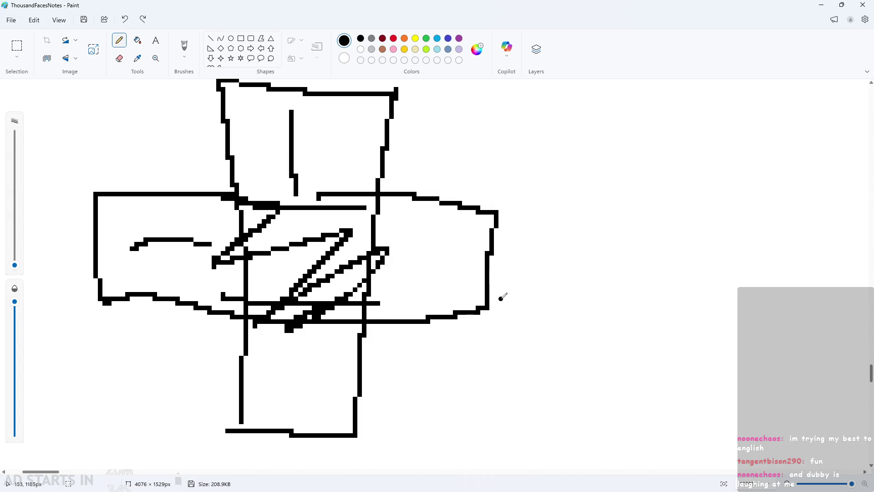
{"action": "scroll", "coordinate": [492, 285], "scroll_direction": "down", "scroll_amount": 2, "text": "ctrl"}
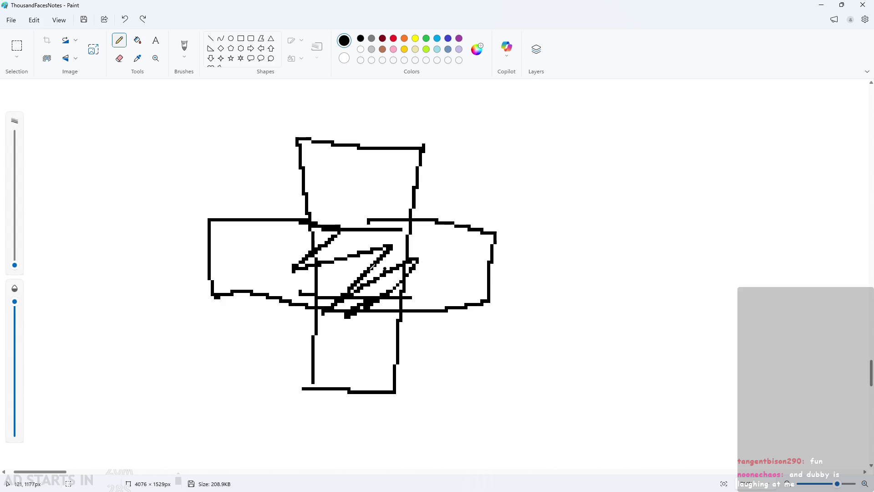
Mark the top, left, bottom and right cells each with a 1
{"action": "left_click_drag", "start_coordinate": [362, 176], "coordinate": [358, 224]}
{"action": "left_click_drag", "start_coordinate": [267, 238], "coordinate": [264, 277]}
{"action": "left_click", "coordinate": [372, 389]}
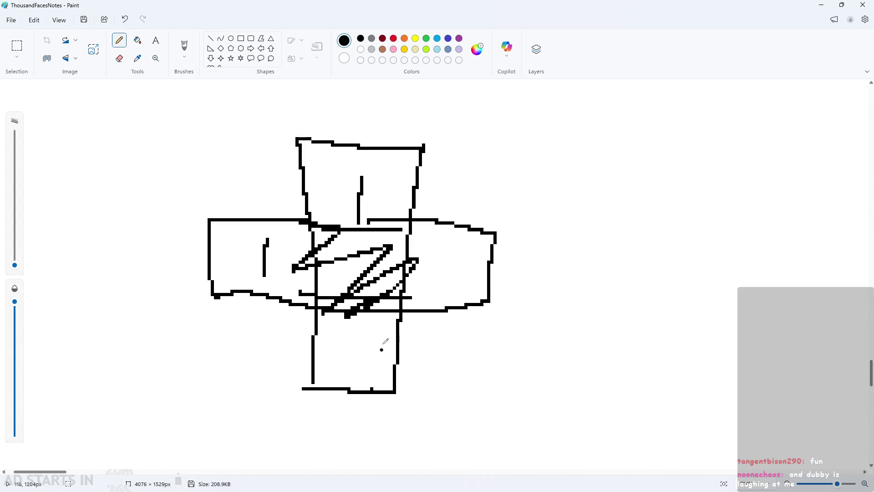
{"action": "left_click_drag", "start_coordinate": [365, 337], "coordinate": [356, 379]}
{"action": "left_click_drag", "start_coordinate": [423, 239], "coordinate": [433, 292]}
Remove the tentative corner-cell outlines and a stray dot from the sketch
{"action": "mouse_move", "coordinate": [419, 146]}
{"action": "left_mouse_down"}
{"action": "mouse_move", "coordinate": [490, 230]}
{"action": "mouse_move", "coordinate": [442, 217]}
{"action": "left_mouse_up"}
{"action": "mouse_move", "coordinate": [295, 126]}
{"action": "left_mouse_down"}
{"action": "mouse_move", "coordinate": [216, 236]}
{"action": "mouse_move", "coordinate": [227, 385]}
{"action": "mouse_move", "coordinate": [308, 402]}
{"action": "left_mouse_up"}
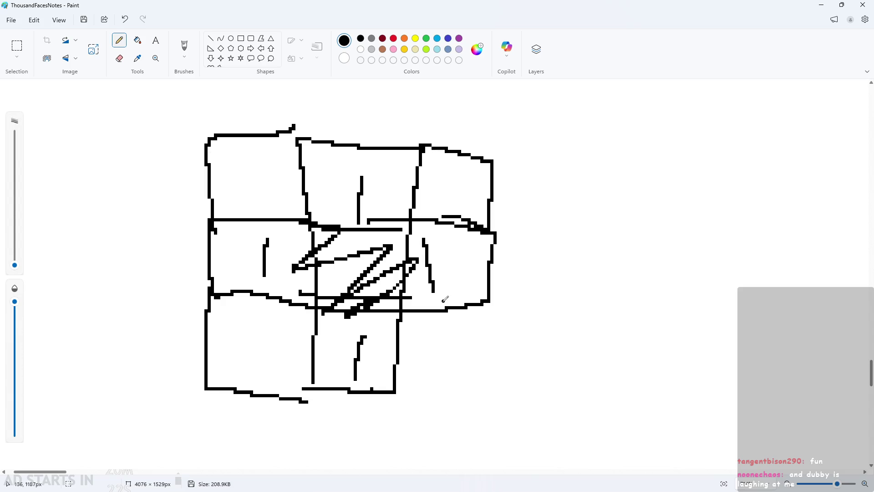
{"action": "left_click_drag", "start_coordinate": [444, 300], "coordinate": [395, 364]}
{"action": "key", "text": "ctrl+z"}
{"action": "key", "text": "ctrl+z"}
{"action": "key", "text": "ctrl+z"}
{"action": "key", "text": "ctrl+z"}
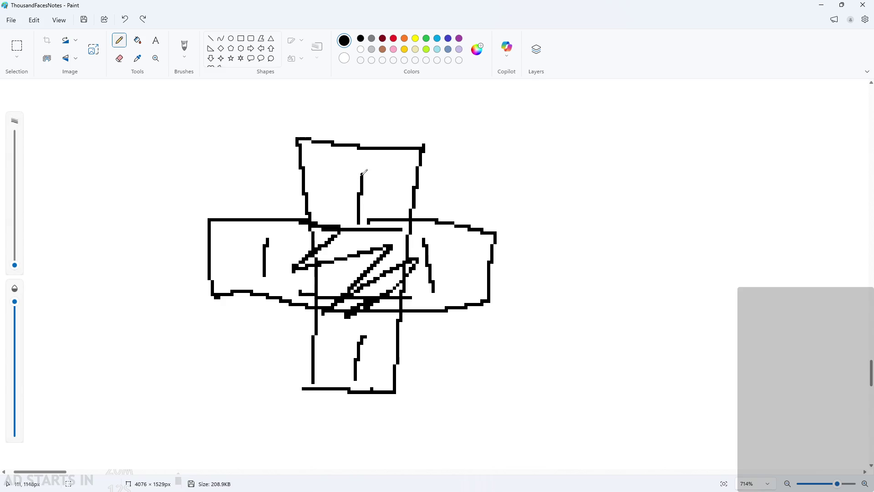
{"action": "scroll", "coordinate": [369, 190], "scroll_direction": "down", "scroll_amount": 1}
{"action": "left_click", "coordinate": [368, 190]}
{"action": "scroll", "coordinate": [368, 191], "scroll_direction": "up", "scroll_amount": 2}
{"action": "key", "text": "ctrl+z"}
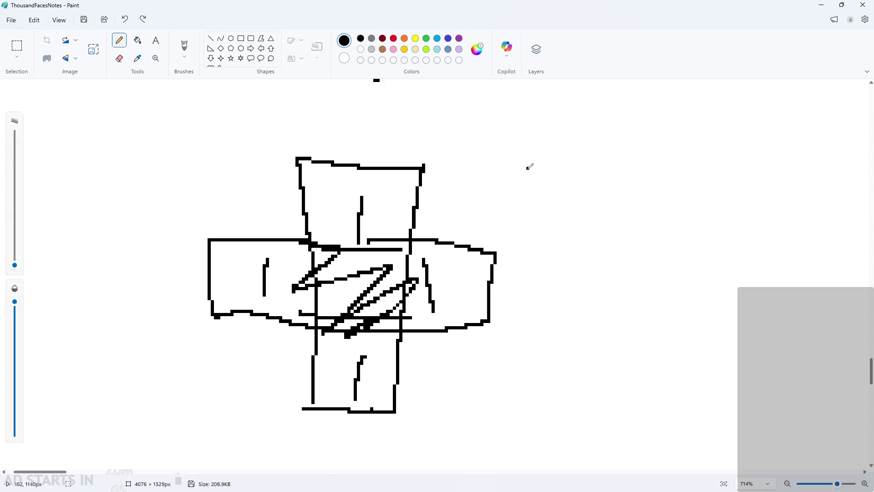
Handwrite the y-offset label with 10 beside the top cell
{"action": "mouse_move", "coordinate": [436, 190]}
{"action": "left_mouse_down"}
{"action": "mouse_move", "coordinate": [445, 204]}
{"action": "mouse_move", "coordinate": [436, 224]}
{"action": "left_mouse_up"}
{"action": "left_click", "coordinate": [463, 192]}
{"action": "left_click_drag", "start_coordinate": [464, 192], "coordinate": [493, 195]}
{"action": "left_click_drag", "start_coordinate": [481, 180], "coordinate": [479, 215]}
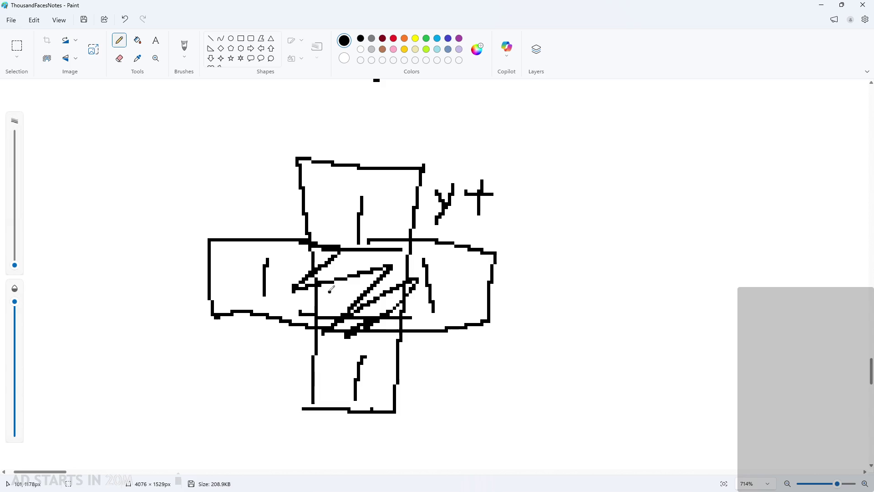
{"action": "left_click_drag", "start_coordinate": [516, 183], "coordinate": [509, 215]}
{"action": "mouse_move", "coordinate": [538, 214]}
{"action": "left_mouse_down"}
{"action": "mouse_move", "coordinate": [547, 186]}
{"action": "mouse_move", "coordinate": [533, 209]}
{"action": "left_mouse_up"}
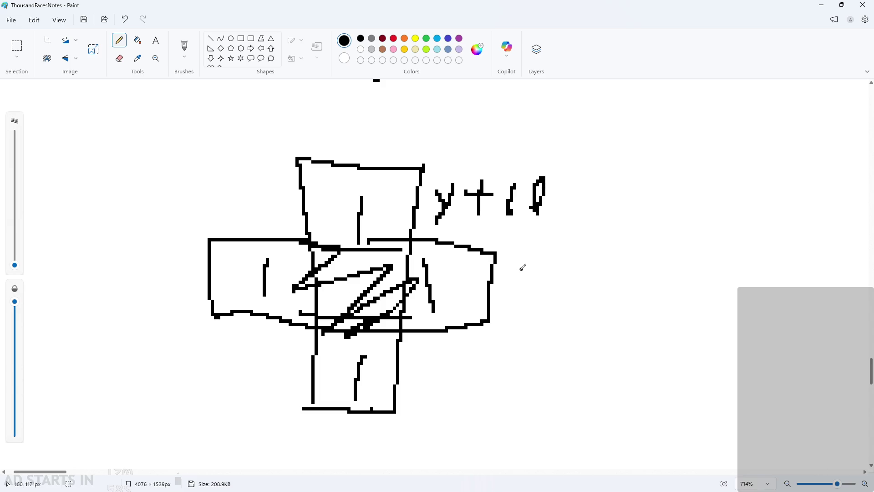
{"action": "mouse_move", "coordinate": [504, 284]}
{"action": "left_mouse_down"}
{"action": "mouse_move", "coordinate": [528, 312]}
{"action": "mouse_move", "coordinate": [501, 314]}
{"action": "left_mouse_up"}
Label the right cell x+10 and write the bottom cell's y-offset label
{"action": "left_click_drag", "start_coordinate": [529, 302], "coordinate": [558, 293]}
{"action": "left_click_drag", "start_coordinate": [541, 277], "coordinate": [546, 310]}
{"action": "mouse_move", "coordinate": [583, 287]}
{"action": "left_mouse_down"}
{"action": "mouse_move", "coordinate": [577, 312]}
{"action": "mouse_move", "coordinate": [593, 283]}
{"action": "left_mouse_up"}
{"action": "left_click_drag", "start_coordinate": [561, 275], "coordinate": [564, 313]}
{"action": "left_click_drag", "start_coordinate": [417, 372], "coordinate": [438, 392]}
{"action": "left_click_drag", "start_coordinate": [456, 373], "coordinate": [436, 412]}
{"action": "left_click_drag", "start_coordinate": [465, 387], "coordinate": [500, 383]}
{"action": "left_click_drag", "start_coordinate": [512, 363], "coordinate": [515, 399]}
{"action": "left_click_drag", "start_coordinate": [550, 377], "coordinate": [534, 402]}
Label the left cell x-10 and fix signs so top reads y-10, bottom y+10
{"action": "left_click_drag", "start_coordinate": [131, 272], "coordinate": [164, 305]}
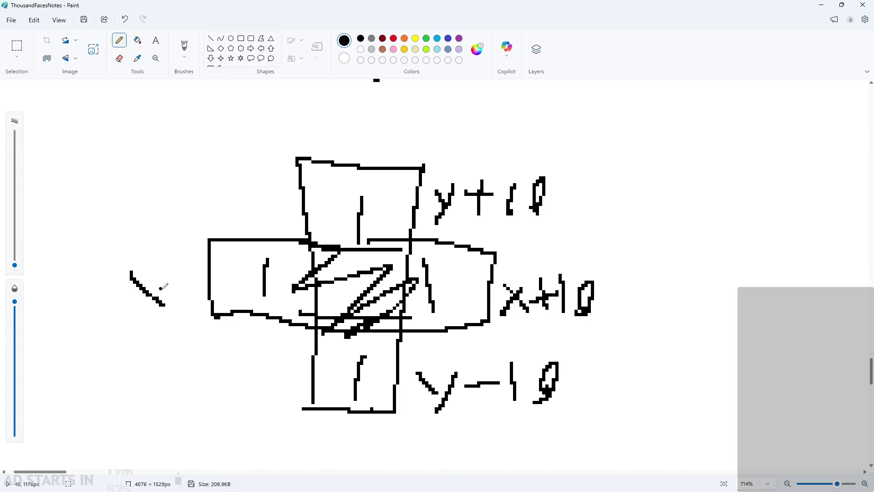
{"action": "mouse_move", "coordinate": [164, 275]}
{"action": "left_mouse_down"}
{"action": "mouse_move", "coordinate": [130, 305]}
{"action": "mouse_move", "coordinate": [169, 291]}
{"action": "left_mouse_up"}
{"action": "mouse_move", "coordinate": [173, 274]}
{"action": "left_mouse_down"}
{"action": "mouse_move", "coordinate": [173, 301]}
{"action": "mouse_move", "coordinate": [196, 309]}
{"action": "left_mouse_up"}
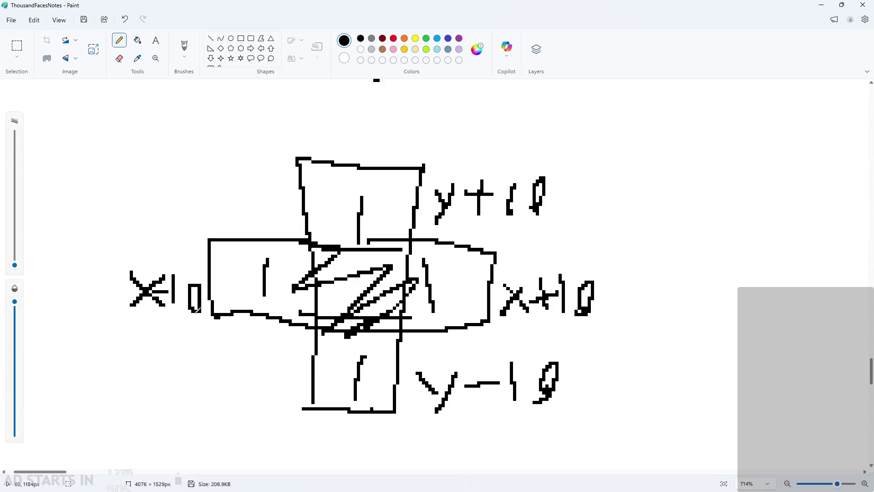
{"action": "left_click_drag", "start_coordinate": [484, 369], "coordinate": [489, 396]}
{"action": "key", "text": "ctrl+z"}
Undo a stray stroke and close the Paint notes
{"action": "scroll", "coordinate": [519, 202], "scroll_direction": "down", "scroll_amount": 1}
{"action": "left_click_drag", "start_coordinate": [204, 137], "coordinate": [203, 178]}
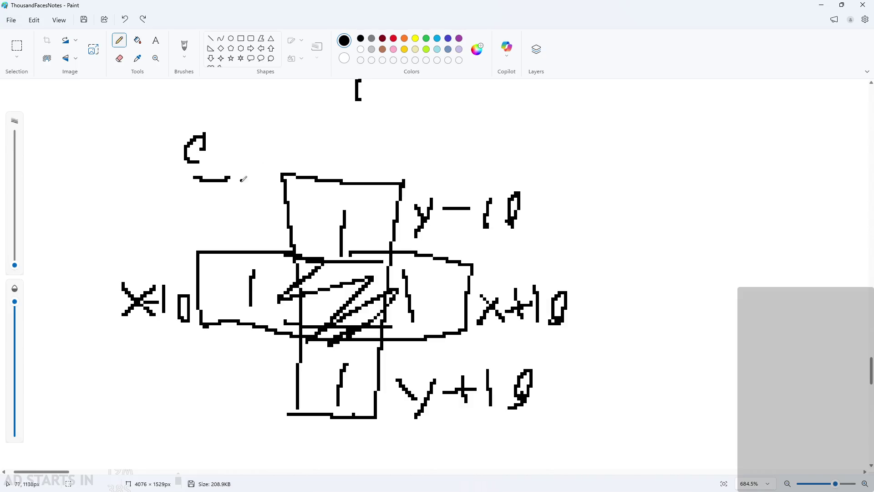
{"action": "key", "text": "ctrl+z"}
{"action": "scroll", "coordinate": [321, 325], "scroll_direction": "down", "scroll_amount": 2}
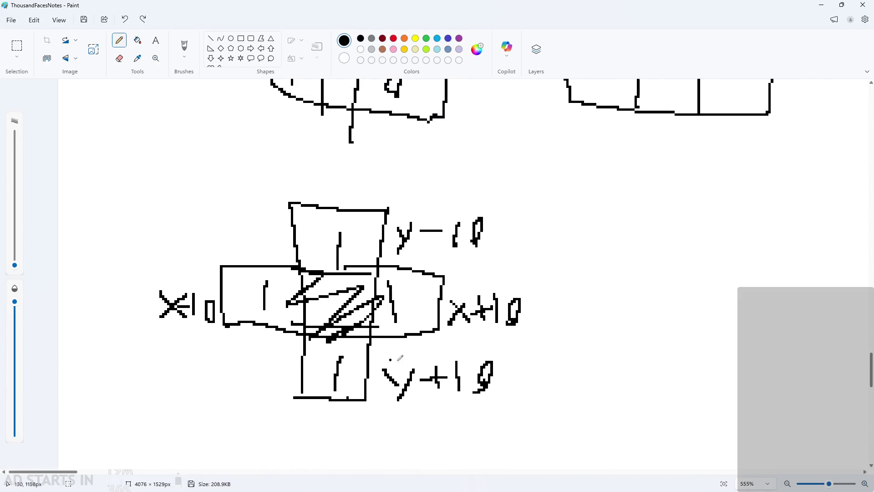
{"action": "left_click", "coordinate": [856, 4]}
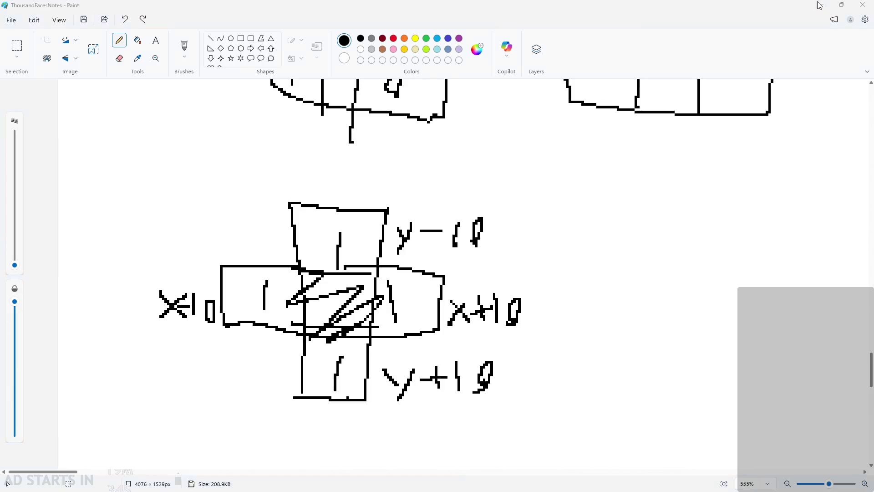
{"action": "scroll", "coordinate": [622, 359], "scroll_direction": "up", "scroll_amount": 2}
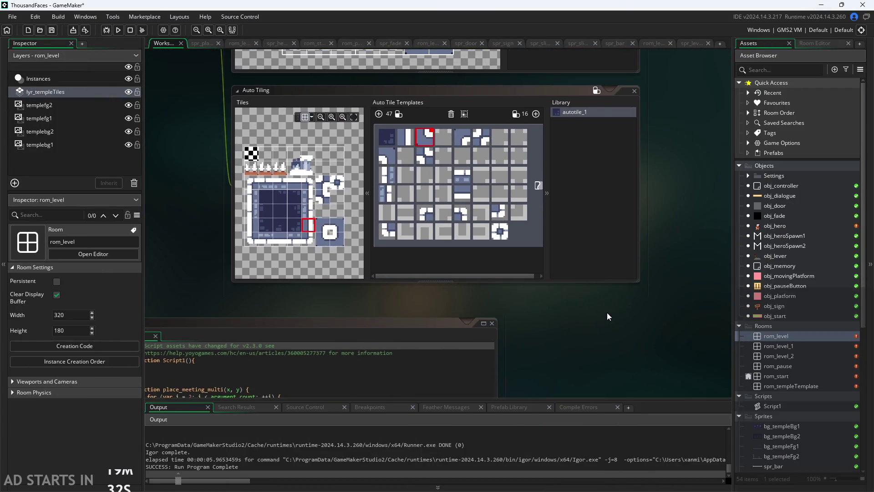
{"action": "scroll", "coordinate": [651, 360], "scroll_direction": "down", "scroll_amount": 1}
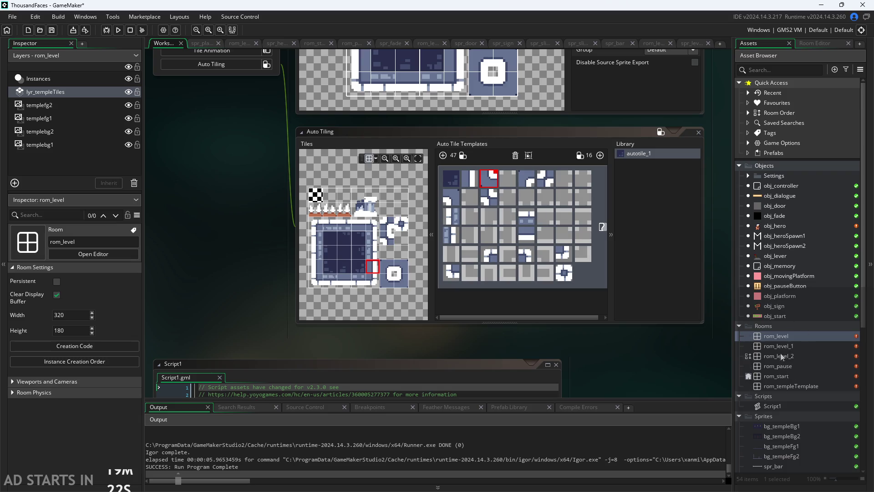
{"action": "double_click", "coordinate": [783, 405]}
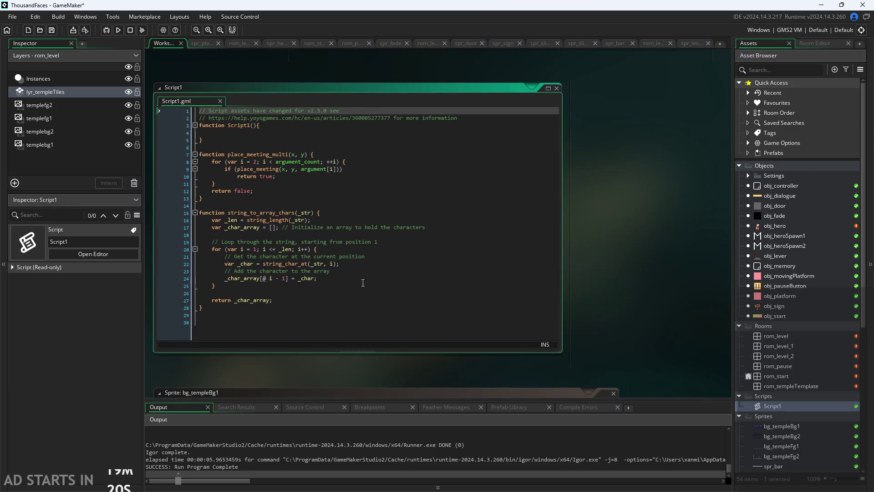
Delete the empty Script1() function and put the cursor on the script's last line
{"action": "left_click_drag", "start_coordinate": [168, 140], "coordinate": [167, 125]}
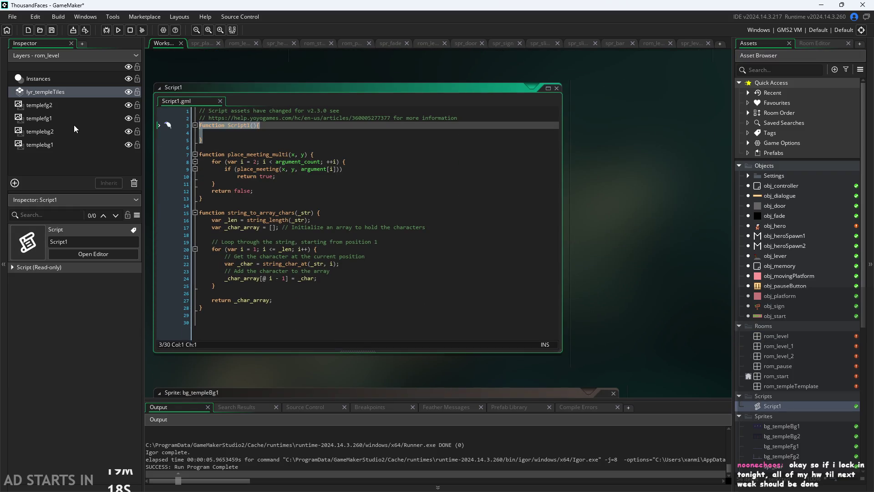
{"action": "key", "text": "BackSpace"}
{"action": "key", "text": "BackSpace"}
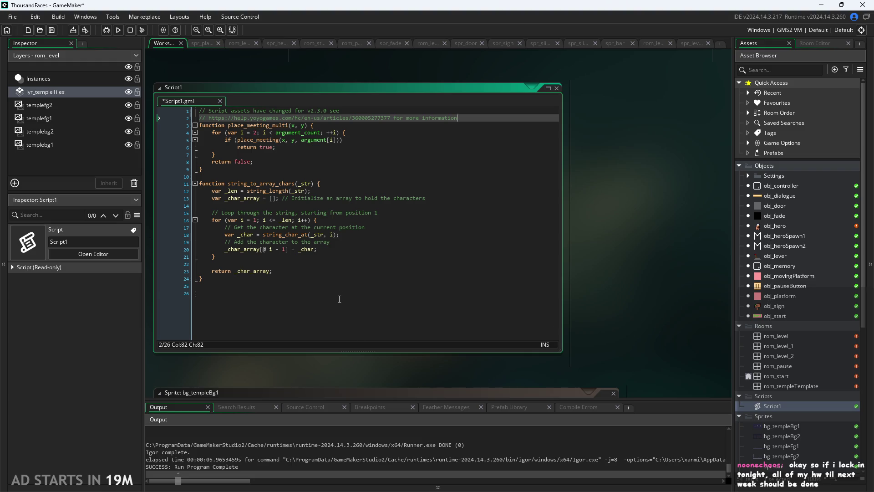
{"action": "left_click", "coordinate": [342, 304]}
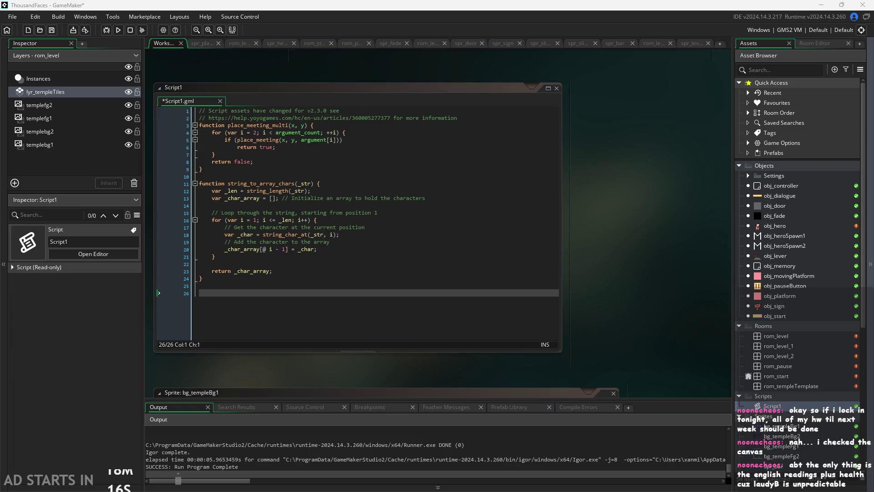
{"action": "scroll", "coordinate": [693, 342], "scroll_direction": "left", "scroll_amount": 3}
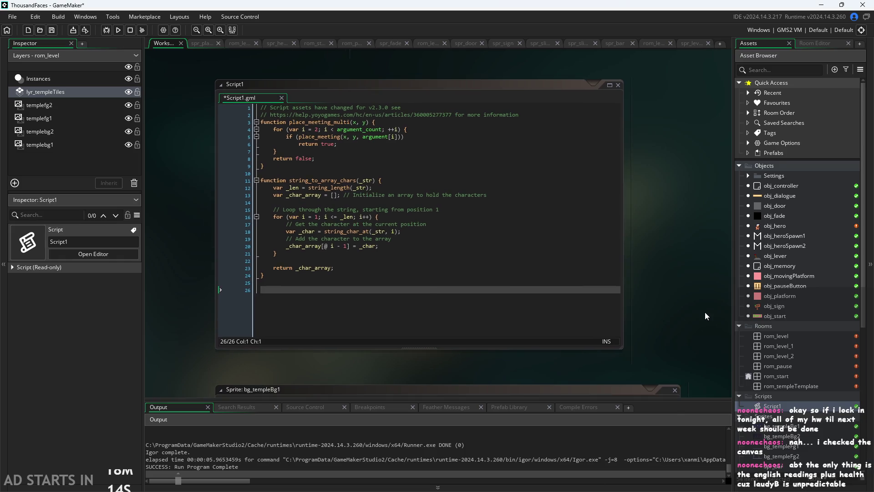
{"action": "scroll", "coordinate": [692, 341], "scroll_direction": "up", "scroll_amount": 2}
{"action": "scroll", "coordinate": [391, 303], "scroll_direction": "up", "scroll_amount": 1}
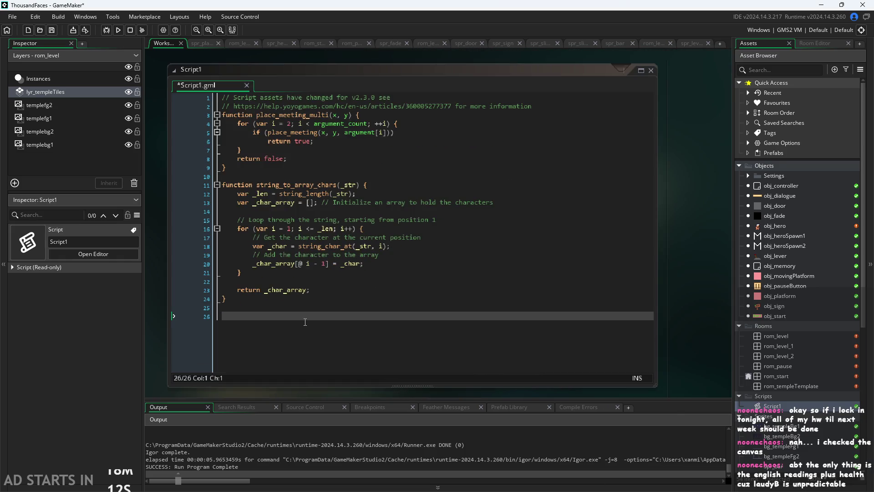
{"action": "left_click", "coordinate": [316, 318]}
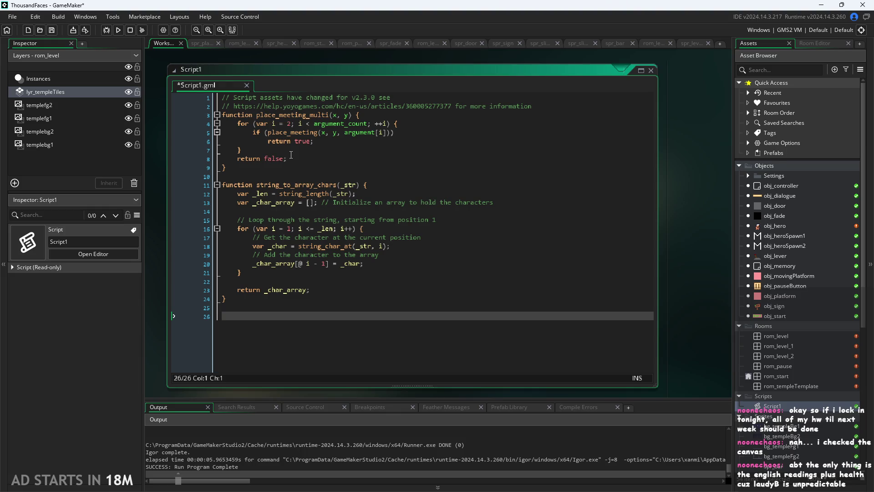
Add 'function tilefind() {' on line 26 with body lines and a started return, then switch to Paint
{"action": "type", "text": "function"}
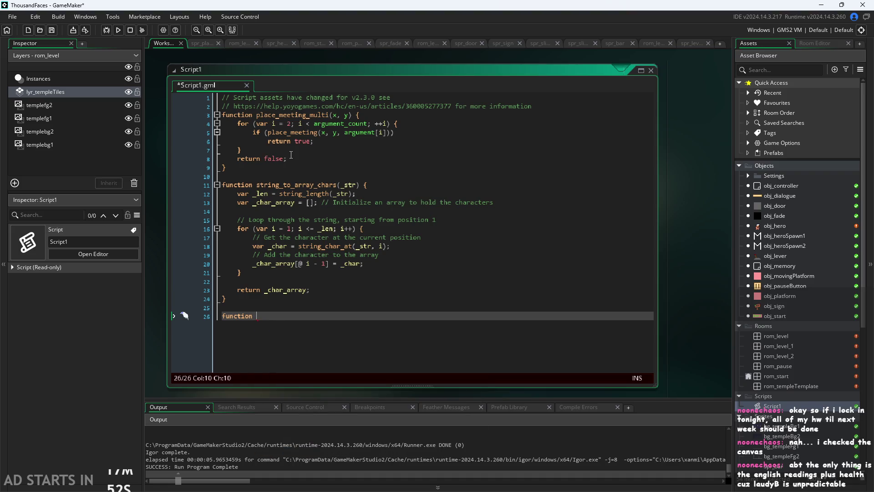
{"action": "type", "text": "tilef"}
{"action": "type", "text": "ind("}
{"action": "type", "text": ")"}
{"action": "type", "text": " {"}
{"action": "key", "text": "Return"}
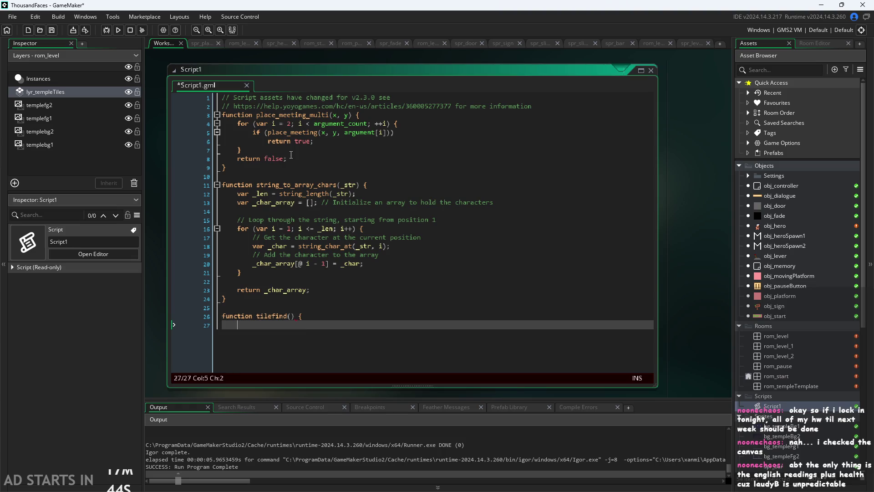
{"action": "key", "text": "Return"}
{"action": "type", "text": "}"}
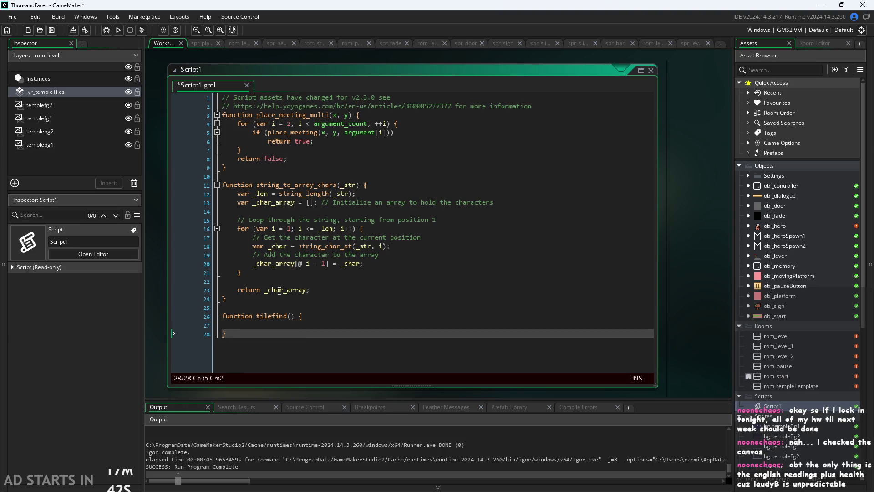
{"action": "left_click", "coordinate": [344, 313]}
{"action": "key", "text": "Return"}
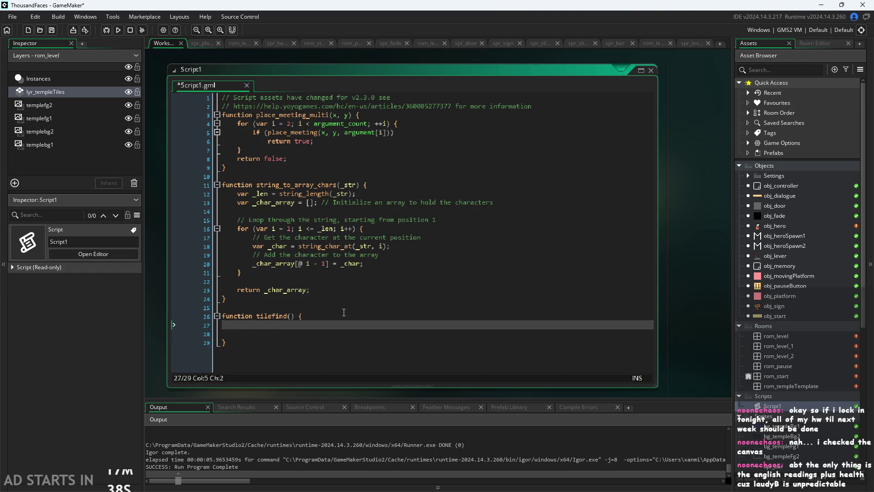
{"action": "key", "text": "Return"}
{"action": "key", "text": "Down"}
{"action": "type", "text": "eturn"}
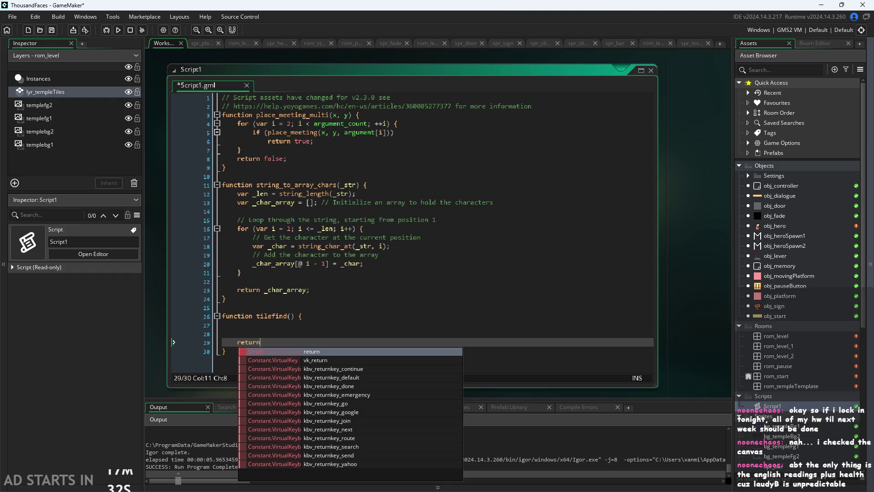
{"action": "key", "text": "alt+Tab"}
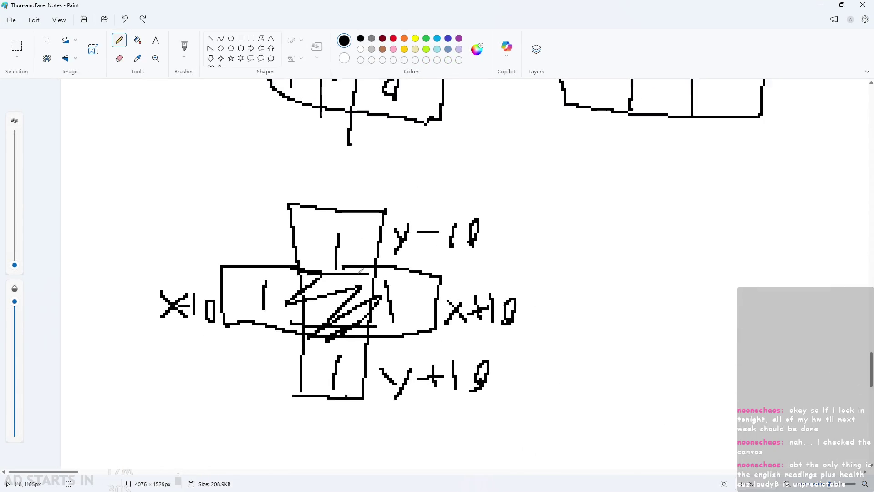
{"action": "scroll", "coordinate": [305, 287], "scroll_direction": "up", "scroll_amount": 2}
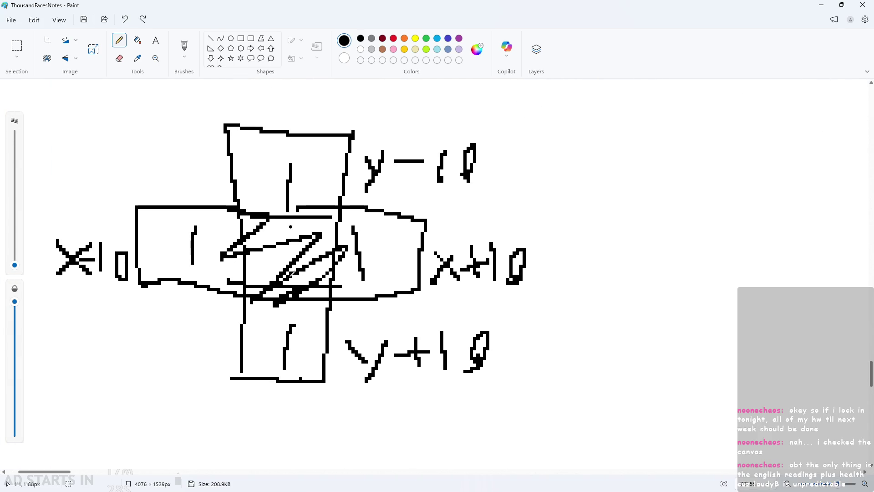
{"action": "scroll", "coordinate": [182, 203], "scroll_direction": "down", "scroll_amount": 5}
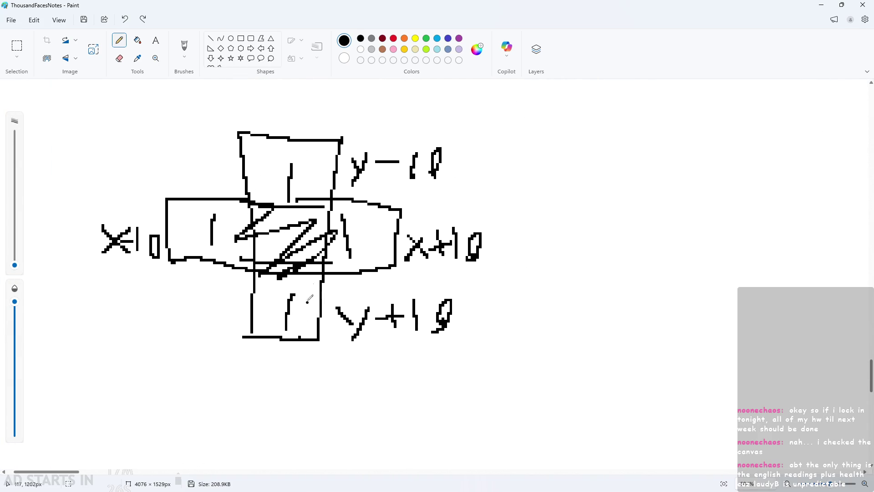
{"action": "scroll", "coordinate": [589, 253], "scroll_direction": "up", "scroll_amount": 3}
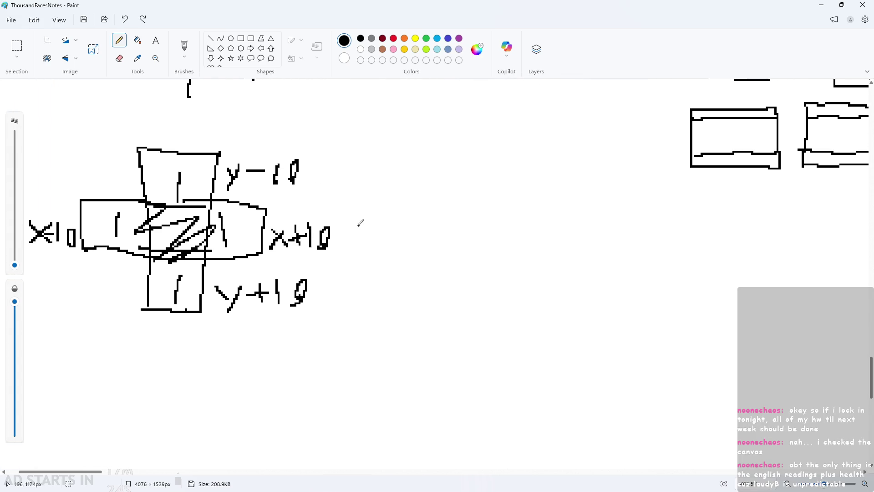
{"action": "scroll", "coordinate": [357, 221], "scroll_direction": "down", "scroll_amount": 1}
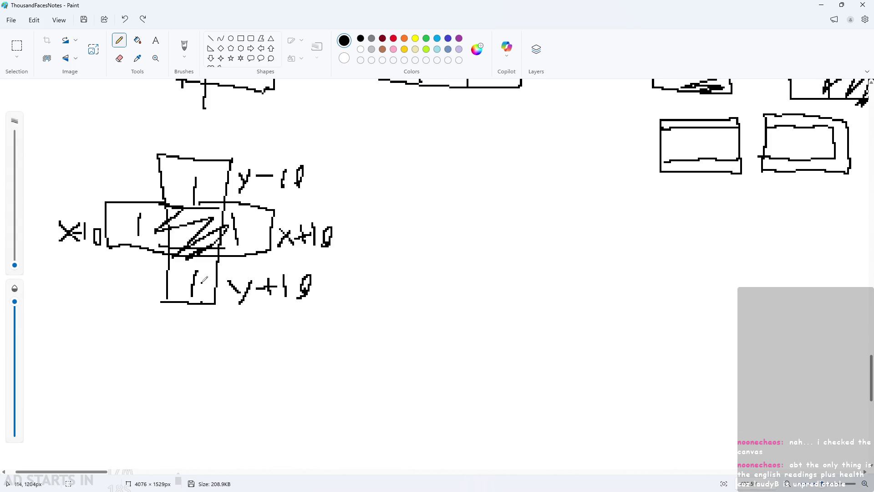
{"action": "scroll", "coordinate": [114, 269], "scroll_direction": "up", "scroll_amount": 3}
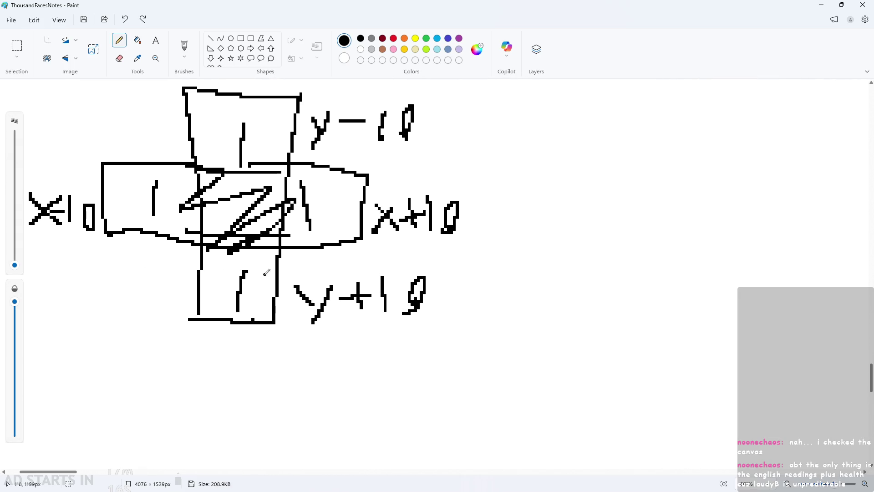
{"action": "scroll", "coordinate": [281, 270], "scroll_direction": "up", "scroll_amount": 3}
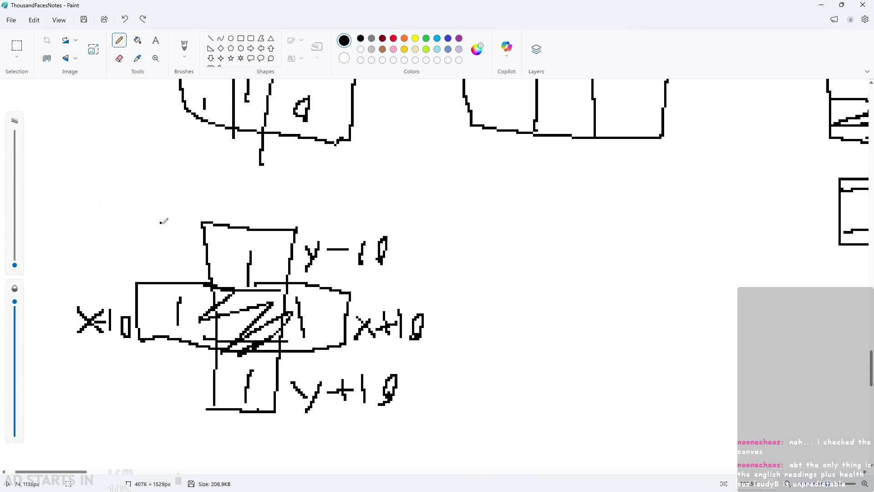
Write the letter a in the top neighbour box, clearing stray strokes
{"action": "left_click_drag", "start_coordinate": [259, 190], "coordinate": [260, 212]}
{"action": "left_click_drag", "start_coordinate": [105, 295], "coordinate": [120, 314]}
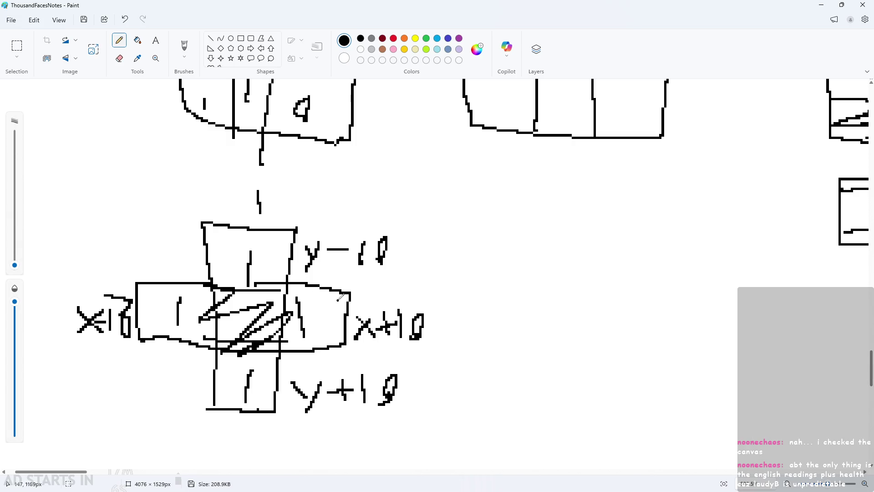
{"action": "key", "text": "ctrl+z"}
{"action": "key", "text": "ctrl+z"}
{"action": "left_click_drag", "start_coordinate": [275, 237], "coordinate": [272, 253]}
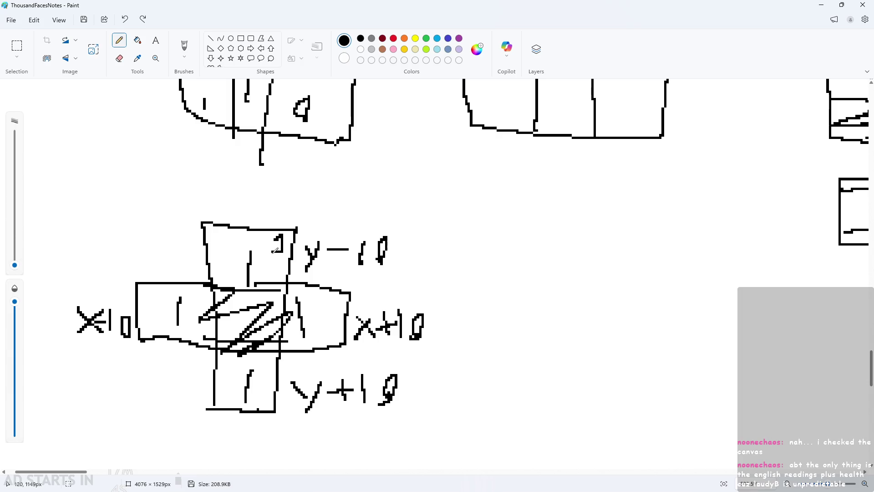
{"action": "left_click_drag", "start_coordinate": [154, 294], "coordinate": [167, 307]}
{"action": "left_click_drag", "start_coordinate": [321, 292], "coordinate": [323, 316]}
{"action": "key", "text": "ctrl+z"}
{"action": "key", "text": "ctrl+z"}
{"action": "key", "text": "ctrl+z"}
{"action": "key", "text": "ctrl+z"}
{"action": "left_click_drag", "start_coordinate": [268, 249], "coordinate": [285, 248]}
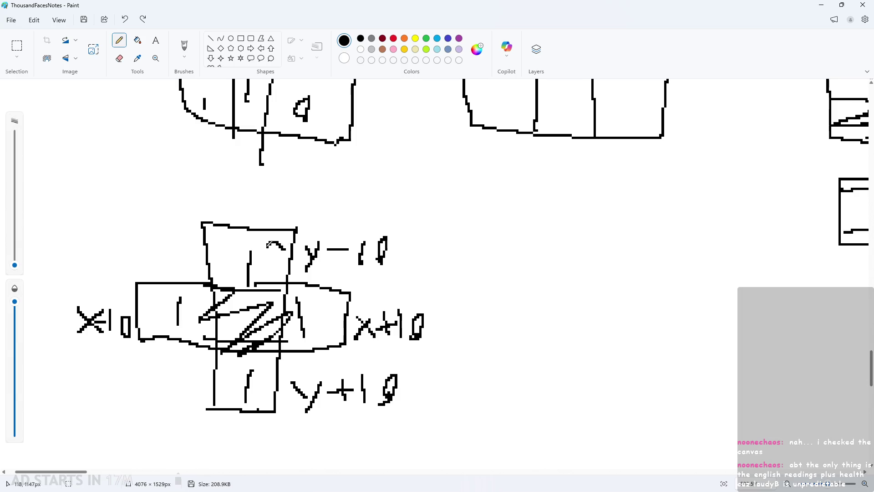
{"action": "left_click_drag", "start_coordinate": [148, 287], "coordinate": [148, 313]}
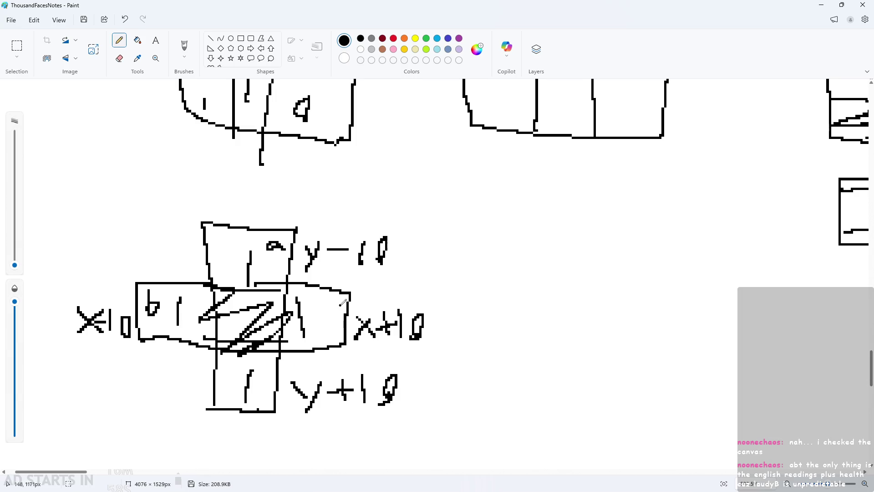
Label the left box b, right box c and bottom box d, removing a stray dot
{"action": "left_click_drag", "start_coordinate": [338, 304], "coordinate": [337, 321]}
{"action": "left_click_drag", "start_coordinate": [230, 360], "coordinate": [231, 378]}
{"action": "scroll", "coordinate": [561, 371], "scroll_direction": "down", "scroll_amount": 2, "text": "ctrl"}
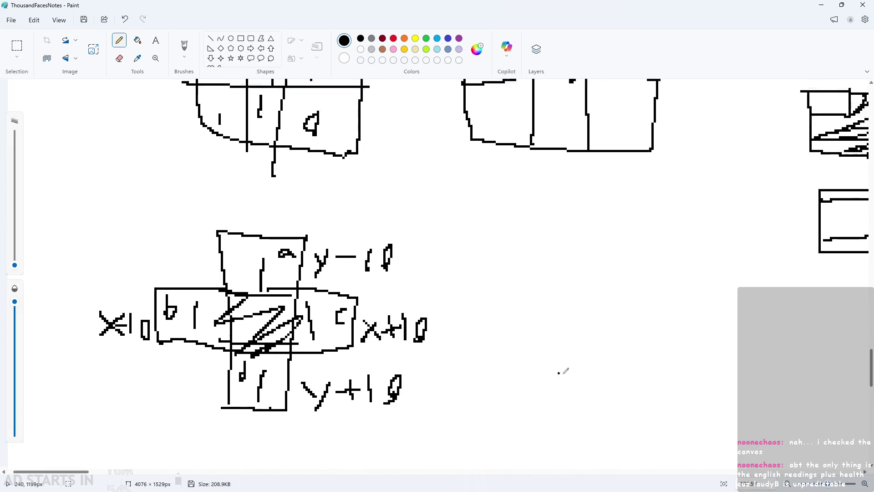
{"action": "scroll", "coordinate": [486, 398], "scroll_direction": "up", "scroll_amount": 3, "text": "ctrl"}
{"action": "scroll", "coordinate": [326, 273], "scroll_direction": "down", "scroll_amount": 2, "text": "ctrl"}
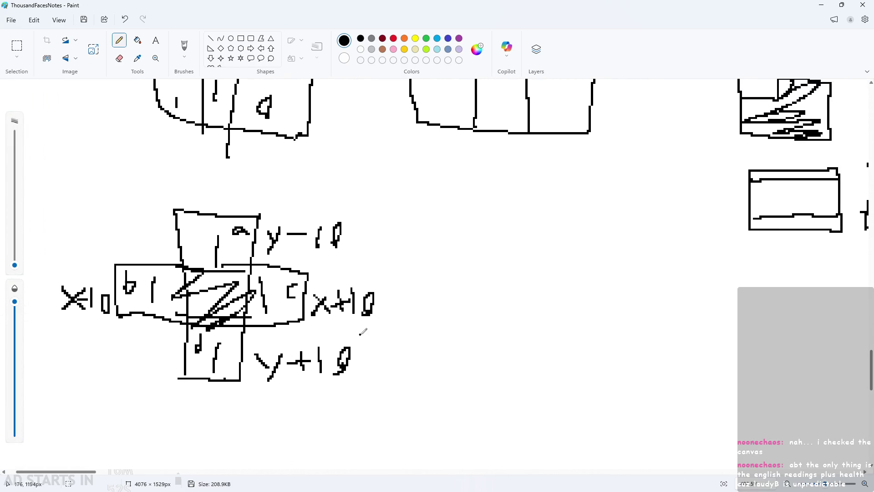
{"action": "scroll", "coordinate": [328, 292], "scroll_direction": "up", "scroll_amount": 1, "text": "ctrl"}
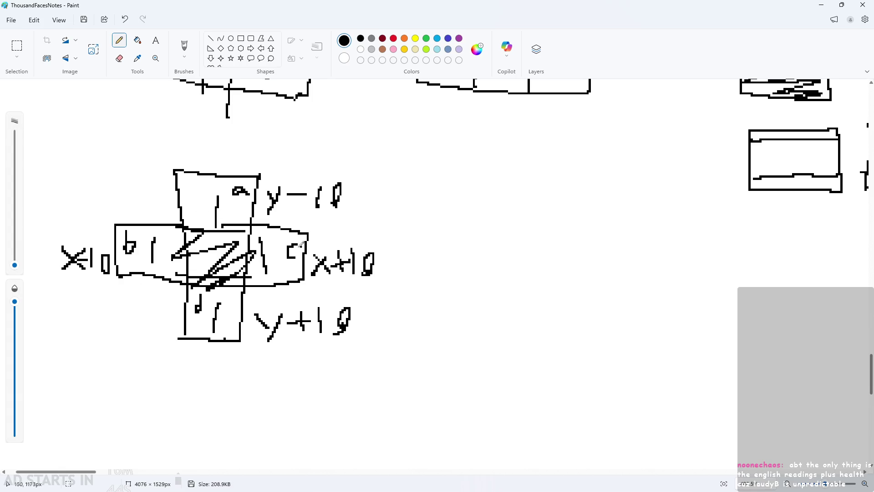
{"action": "left_click", "coordinate": [539, 273]}
{"action": "scroll", "coordinate": [544, 283], "scroll_direction": "down", "scroll_amount": 1}
{"action": "key", "text": "ctrl+z"}
{"action": "left_click", "coordinate": [521, 270]}
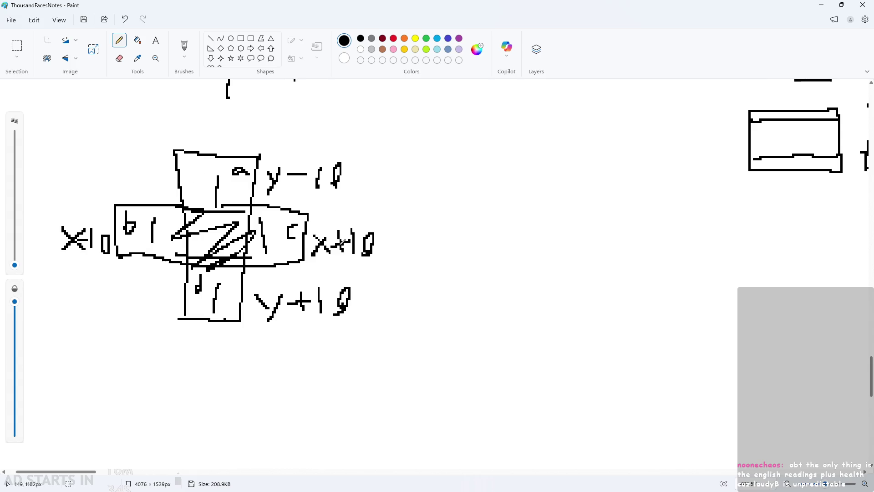
{"action": "scroll", "coordinate": [482, 248], "scroll_direction": "up", "scroll_amount": 1, "text": "ctrl"}
Write 'a' beside the diagram, sketch two formula lines, then undo those formula strokes
{"action": "mouse_move", "coordinate": [468, 223]}
{"action": "left_mouse_down"}
{"action": "mouse_move", "coordinate": [451, 197]}
{"action": "mouse_move", "coordinate": [464, 210]}
{"action": "left_mouse_up"}
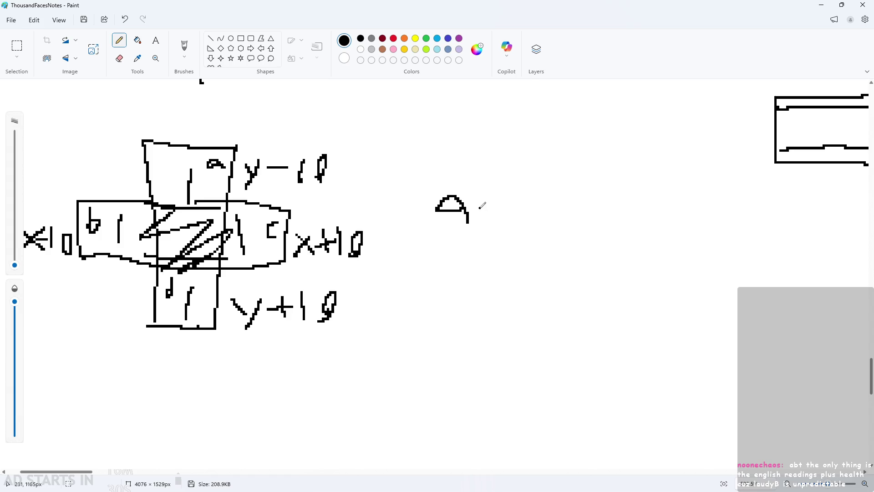
{"action": "left_click_drag", "start_coordinate": [495, 188], "coordinate": [503, 232]}
{"action": "mouse_move", "coordinate": [486, 202]}
{"action": "left_mouse_down"}
{"action": "mouse_move", "coordinate": [506, 204]}
{"action": "mouse_move", "coordinate": [523, 242]}
{"action": "mouse_move", "coordinate": [581, 203]}
{"action": "left_mouse_up"}
{"action": "left_click_drag", "start_coordinate": [551, 225], "coordinate": [578, 229]}
{"action": "left_click_drag", "start_coordinate": [453, 258], "coordinate": [457, 294]}
{"action": "left_click_drag", "start_coordinate": [503, 256], "coordinate": [501, 316]}
{"action": "mouse_move", "coordinate": [486, 285]}
{"action": "left_mouse_down"}
{"action": "mouse_move", "coordinate": [512, 276]}
{"action": "mouse_move", "coordinate": [516, 326]}
{"action": "left_mouse_up"}
{"action": "mouse_move", "coordinate": [550, 315]}
{"action": "left_mouse_down"}
{"action": "mouse_move", "coordinate": [565, 286]}
{"action": "mouse_move", "coordinate": [581, 280]}
{"action": "left_mouse_up"}
{"action": "left_click_drag", "start_coordinate": [549, 292], "coordinate": [577, 289]}
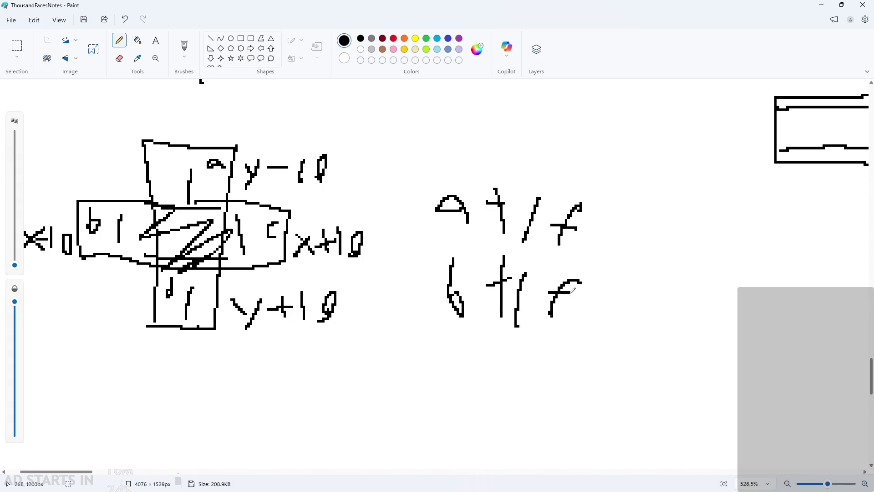
{"action": "key", "text": "ctrl+z"}
{"action": "key", "text": "ctrl+z"}
{"action": "key", "text": "ctrl+z"}
Write '1/0' after the a
{"action": "key", "text": "ctrl+z"}
{"action": "key", "text": "ctrl+z"}
{"action": "key", "text": "ctrl+z"}
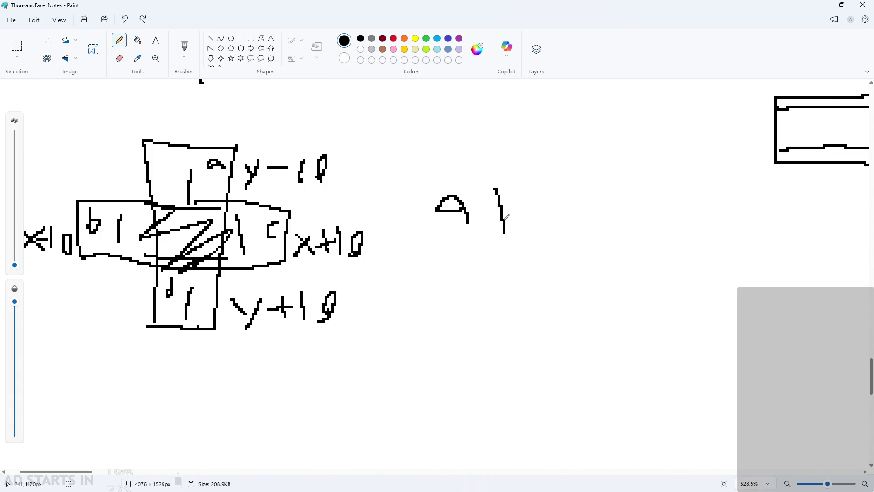
{"action": "left_click_drag", "start_coordinate": [496, 187], "coordinate": [497, 230]}
{"action": "left_click_drag", "start_coordinate": [535, 198], "coordinate": [515, 244]}
{"action": "key", "text": "ctrl+z"}
{"action": "mouse_move", "coordinate": [524, 190]}
{"action": "left_mouse_down"}
{"action": "mouse_move", "coordinate": [499, 242]}
{"action": "mouse_move", "coordinate": [544, 237]}
{"action": "mouse_move", "coordinate": [530, 238]}
{"action": "left_mouse_up"}
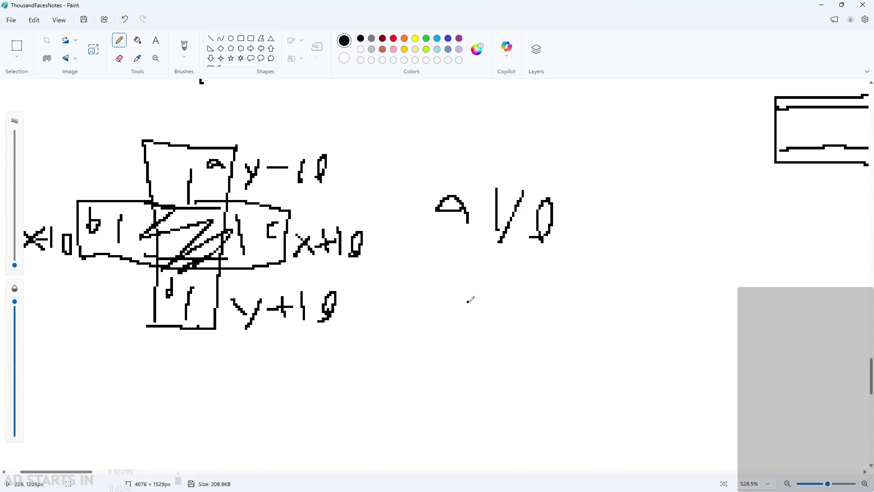
Sketch a plus-separated sum line of the a–d terms below 'a 1/0'
{"action": "mouse_move", "coordinate": [465, 295]}
{"action": "left_mouse_down"}
{"action": "mouse_move", "coordinate": [466, 271]}
{"action": "mouse_move", "coordinate": [516, 275]}
{"action": "mouse_move", "coordinate": [497, 290]}
{"action": "left_mouse_up"}
{"action": "left_click_drag", "start_coordinate": [540, 259], "coordinate": [534, 296]}
{"action": "mouse_move", "coordinate": [539, 299]}
{"action": "left_mouse_down"}
{"action": "mouse_move", "coordinate": [528, 299]}
{"action": "mouse_move", "coordinate": [586, 290]}
{"action": "left_mouse_up"}
{"action": "left_click_drag", "start_coordinate": [572, 266], "coordinate": [573, 307]}
{"action": "mouse_move", "coordinate": [629, 284]}
{"action": "left_mouse_down"}
{"action": "mouse_move", "coordinate": [630, 306]}
{"action": "mouse_move", "coordinate": [663, 291]}
{"action": "left_mouse_up"}
{"action": "left_click_drag", "start_coordinate": [654, 271], "coordinate": [652, 291]}
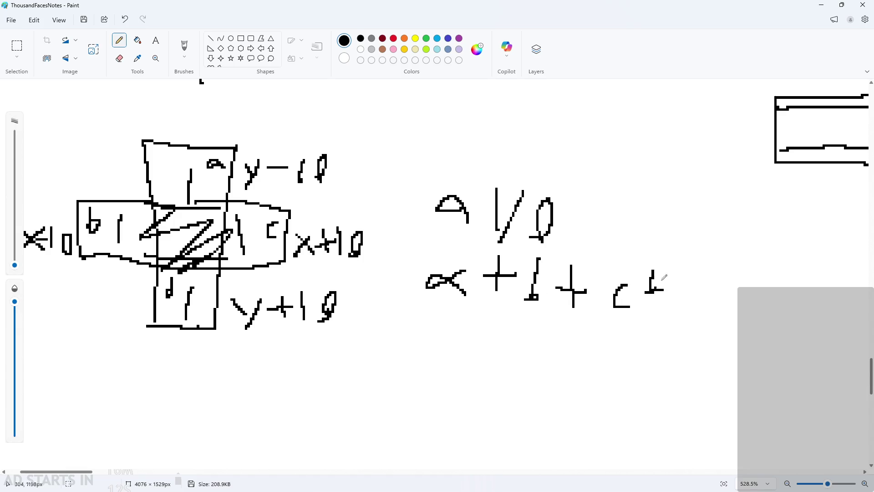
{"action": "left_click_drag", "start_coordinate": [687, 265], "coordinate": [688, 306]}
{"action": "scroll", "coordinate": [427, 311], "scroll_direction": "down", "scroll_amount": 2}
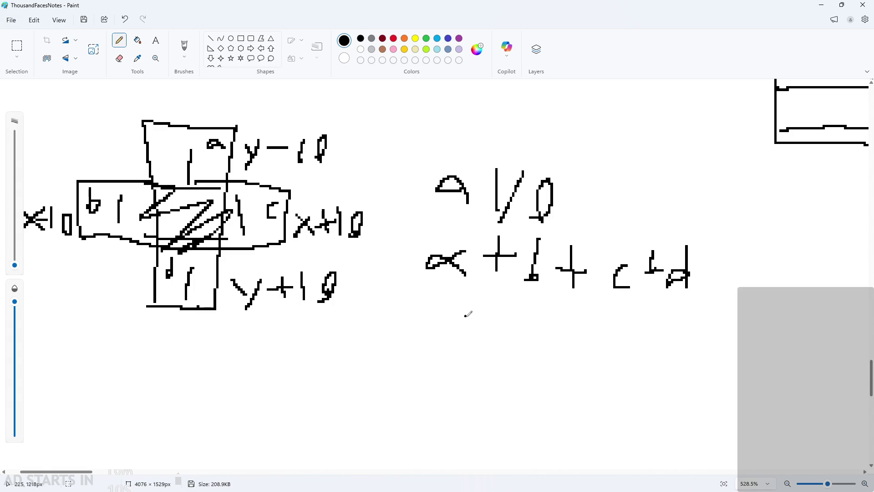
{"action": "scroll", "coordinate": [429, 301], "scroll_direction": "down", "scroll_amount": 1}
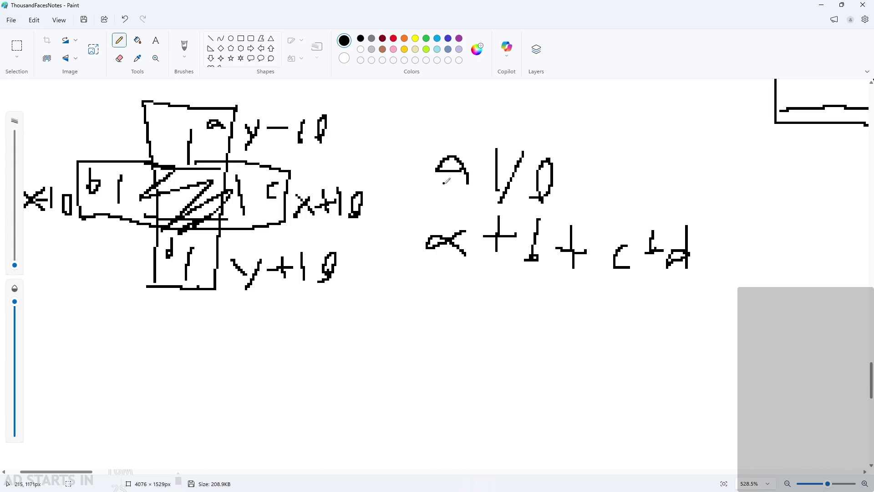
{"action": "scroll", "coordinate": [536, 197], "scroll_direction": "down", "scroll_amount": 1}
{"action": "scroll", "coordinate": [536, 197], "scroll_direction": "down", "scroll_amount": 1, "text": "ctrl"}
{"action": "scroll", "coordinate": [431, 229], "scroll_direction": "up", "scroll_amount": 2, "text": "ctrl"}
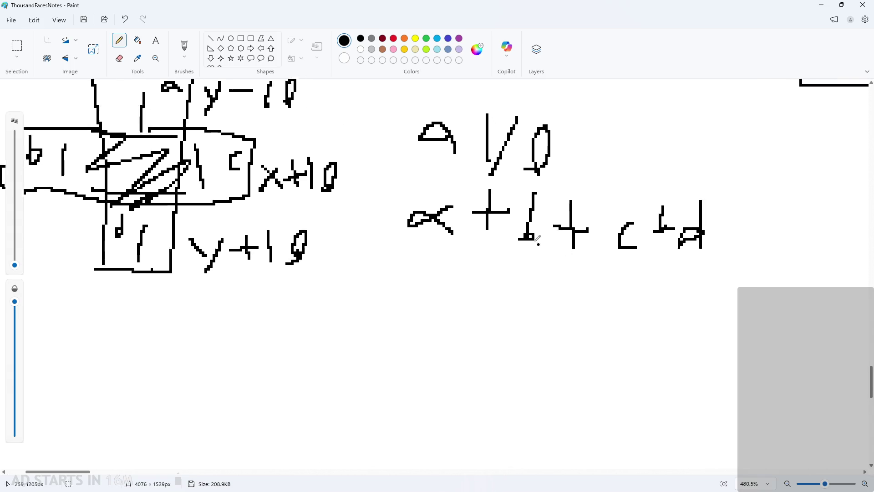
Undo part of the sum line and sketch new b and d terms
{"action": "left_click_drag", "start_coordinate": [431, 229], "coordinate": [730, 217]}
{"action": "key", "text": "ctrl+z"}
{"action": "key", "text": "ctrl+z"}
{"action": "key", "text": "ctrl+z"}
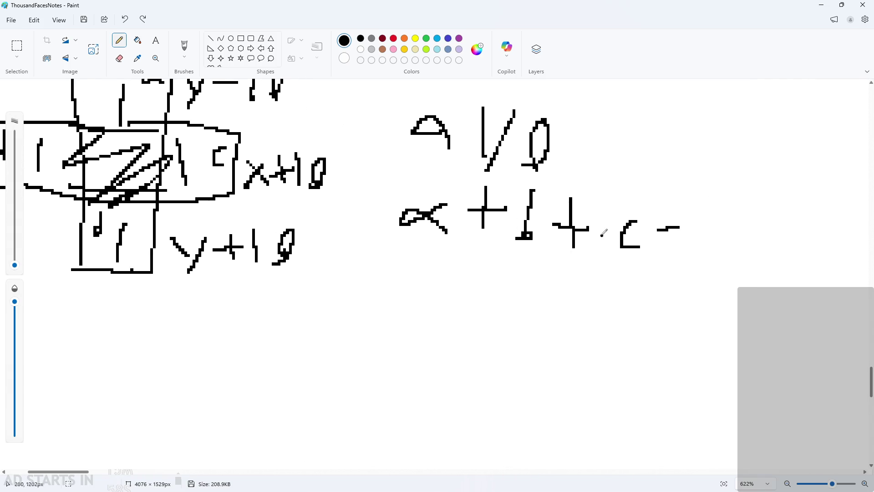
{"action": "key", "text": "ctrl+z"}
{"action": "key", "text": "ctrl+z"}
{"action": "key", "text": "ctrl+z"}
{"action": "key", "text": "ctrl+z"}
{"action": "mouse_move", "coordinate": [478, 184]}
{"action": "left_mouse_down"}
{"action": "mouse_move", "coordinate": [499, 227]}
{"action": "mouse_move", "coordinate": [483, 212]}
{"action": "left_mouse_up"}
{"action": "left_click_drag", "start_coordinate": [558, 212], "coordinate": [528, 242]}
{"action": "key", "text": "ctrl+z"}
{"action": "key", "text": "ctrl+z"}
{"action": "key", "text": "ctrl+z"}
{"action": "left_click_drag", "start_coordinate": [433, 172], "coordinate": [438, 236]}
{"action": "left_click_drag", "start_coordinate": [453, 230], "coordinate": [412, 230]}
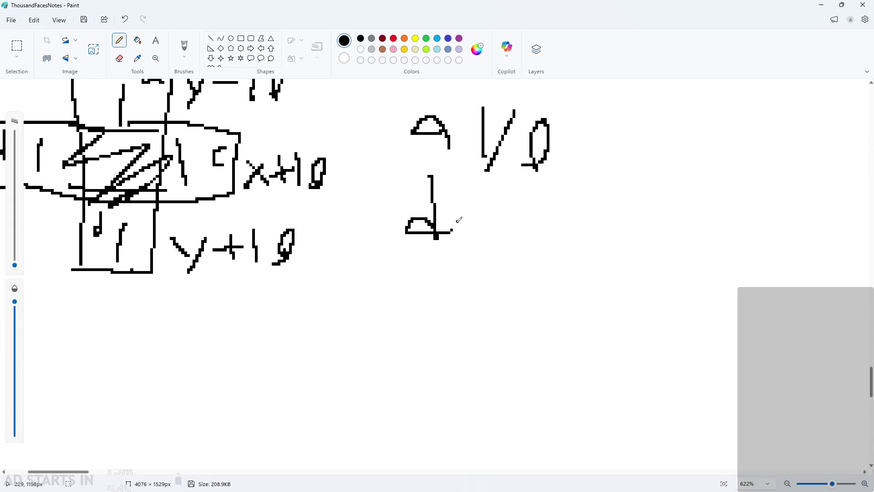
Undo the discarded strokes and redraw the 0 so the note reads 'a 1/0'
{"action": "scroll", "coordinate": [477, 216], "scroll_direction": "up", "scroll_amount": 1}
{"action": "scroll", "coordinate": [477, 216], "scroll_direction": "down", "scroll_amount": 2, "text": "ctrl"}
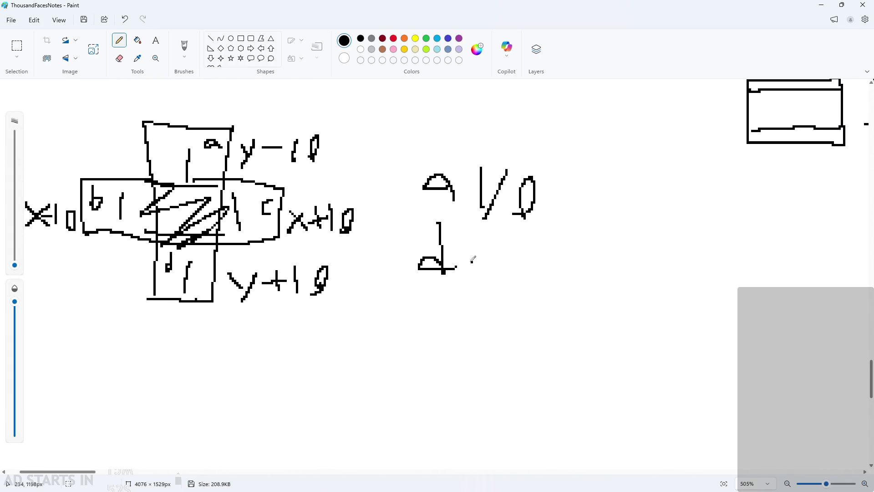
{"action": "left_click_drag", "start_coordinate": [473, 263], "coordinate": [454, 273]}
{"action": "mouse_move", "coordinate": [527, 229]}
{"action": "left_mouse_down"}
{"action": "mouse_move", "coordinate": [519, 269]}
{"action": "mouse_move", "coordinate": [576, 289]}
{"action": "mouse_move", "coordinate": [630, 294]}
{"action": "mouse_move", "coordinate": [615, 289]}
{"action": "left_mouse_up"}
{"action": "key", "text": "ctrl+z"}
{"action": "key", "text": "ctrl+z"}
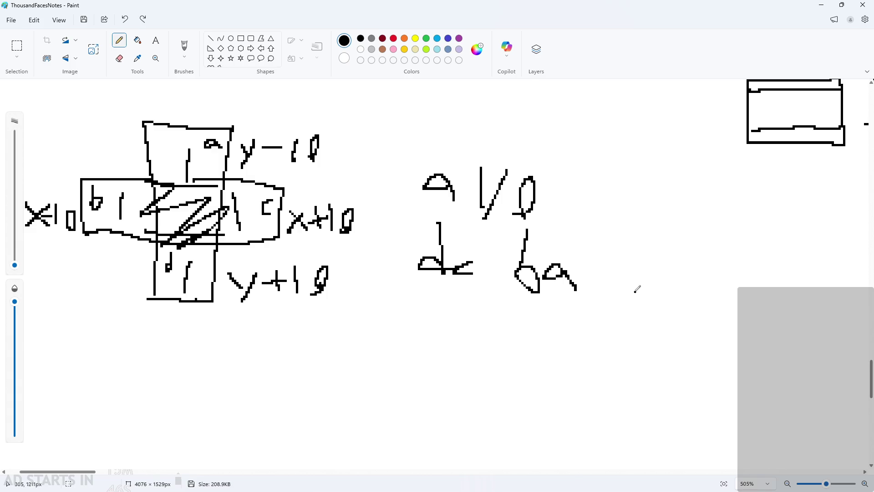
{"action": "key", "text": "ctrl+z"}
{"action": "key", "text": "ctrl+z"}
{"action": "key", "text": "ctrl+z"}
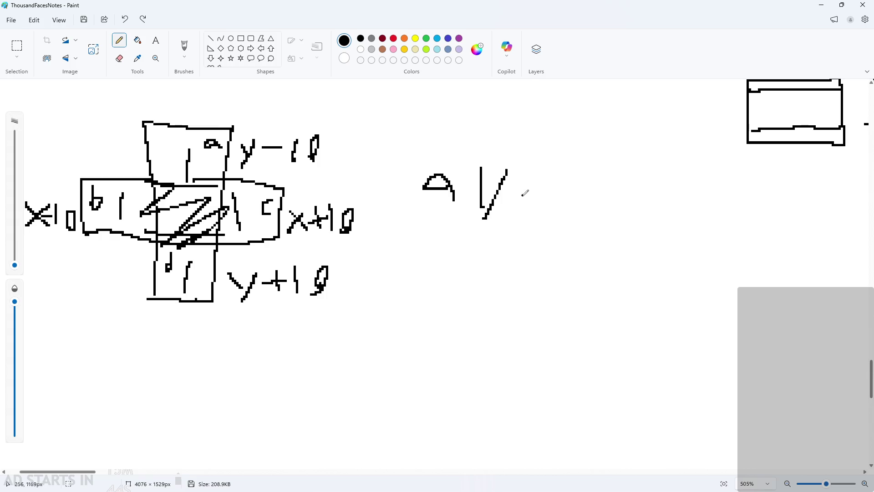
{"action": "mouse_move", "coordinate": [523, 191]}
{"action": "left_mouse_down"}
{"action": "mouse_move", "coordinate": [540, 199]}
{"action": "mouse_move", "coordinate": [528, 217]}
{"action": "left_mouse_up"}
{"action": "scroll", "coordinate": [488, 263], "scroll_direction": "down", "scroll_amount": 1}
{"action": "scroll", "coordinate": [488, 274], "scroll_direction": "up", "scroll_amount": 1, "text": "ctrl"}
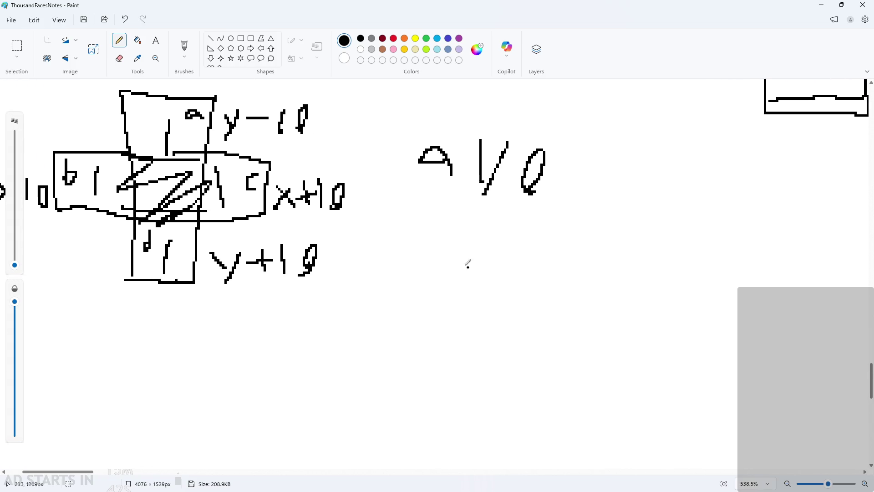
Draw four 1s followed by an equals sign below the 'a 1/0' note
{"action": "left_click_drag", "start_coordinate": [424, 215], "coordinate": [422, 269]}
{"action": "left_click_drag", "start_coordinate": [468, 220], "coordinate": [472, 290]}
{"action": "left_click_drag", "start_coordinate": [497, 233], "coordinate": [515, 282]}
{"action": "left_click_drag", "start_coordinate": [544, 230], "coordinate": [552, 299]}
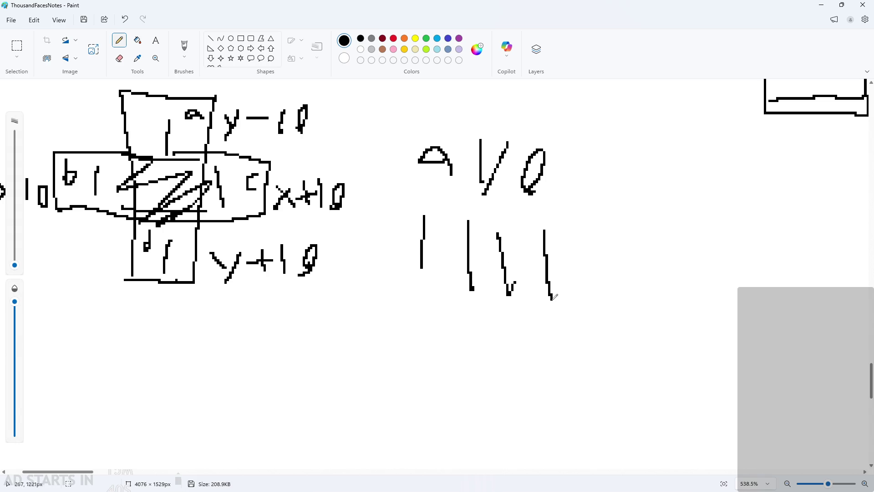
{"action": "left_click_drag", "start_coordinate": [587, 253], "coordinate": [620, 251]}
{"action": "left_click_drag", "start_coordinate": [577, 289], "coordinate": [624, 288]}
{"action": "scroll", "coordinate": [585, 319], "scroll_direction": "up", "scroll_amount": 1, "text": "ctrl"}
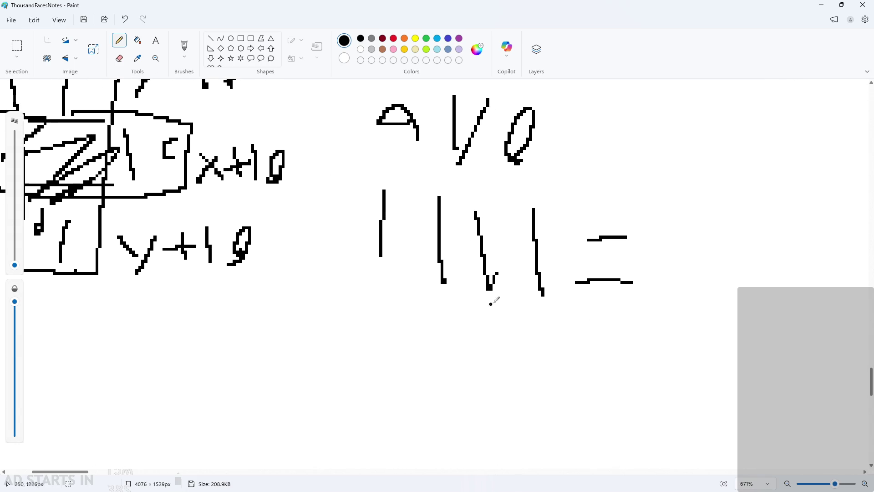
{"action": "scroll", "coordinate": [487, 308], "scroll_direction": "down", "scroll_amount": 1, "text": "ctrl"}
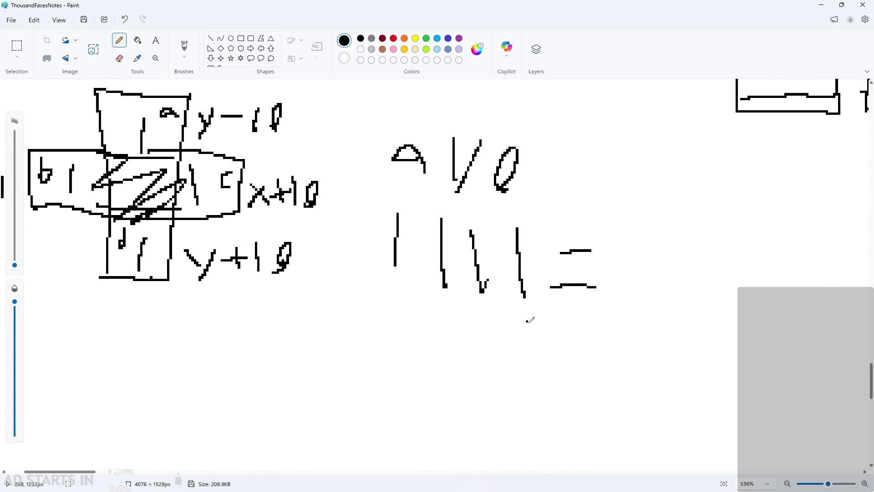
Write the weights 8 4 2 1 under the four 1s
{"action": "left_click_drag", "start_coordinate": [529, 325], "coordinate": [527, 343]}
{"action": "left_click_drag", "start_coordinate": [478, 323], "coordinate": [489, 342]}
{"action": "mouse_move", "coordinate": [437, 315]}
{"action": "left_mouse_down"}
{"action": "mouse_move", "coordinate": [459, 325]}
{"action": "mouse_move", "coordinate": [439, 348]}
{"action": "left_mouse_up"}
{"action": "left_click_drag", "start_coordinate": [400, 306], "coordinate": [420, 339]}
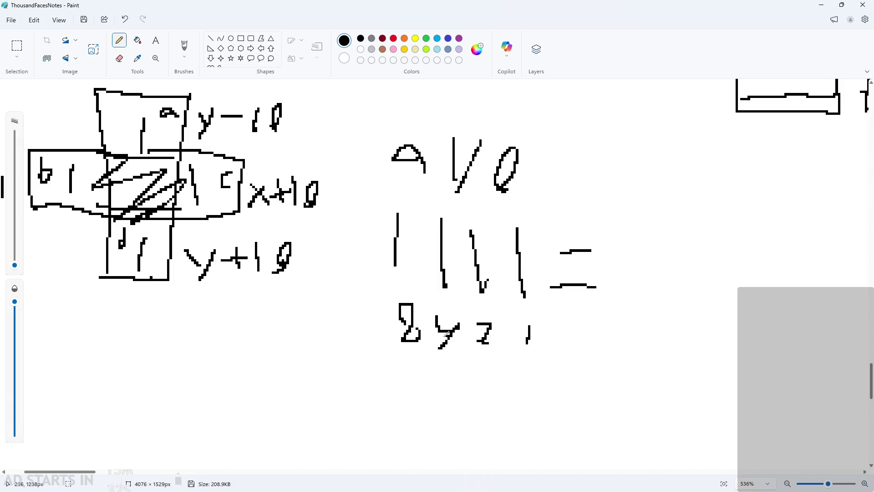
Write 15 after the equals sign, redrawing the misdrawn 5
{"action": "left_click_drag", "start_coordinate": [622, 247], "coordinate": [623, 295]}
{"action": "left_click_drag", "start_coordinate": [657, 247], "coordinate": [641, 315]}
{"action": "key", "text": "ctrl+z"}
{"action": "mouse_move", "coordinate": [677, 251]}
{"action": "left_mouse_down"}
{"action": "mouse_move", "coordinate": [666, 285]}
{"action": "mouse_move", "coordinate": [634, 307]}
{"action": "left_mouse_up"}
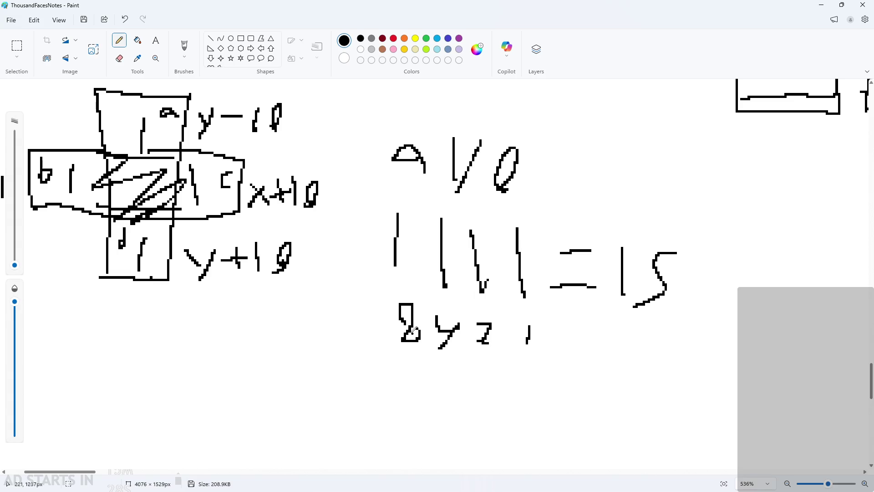
{"action": "scroll", "coordinate": [409, 314], "scroll_direction": "down", "scroll_amount": 3, "text": "ctrl"}
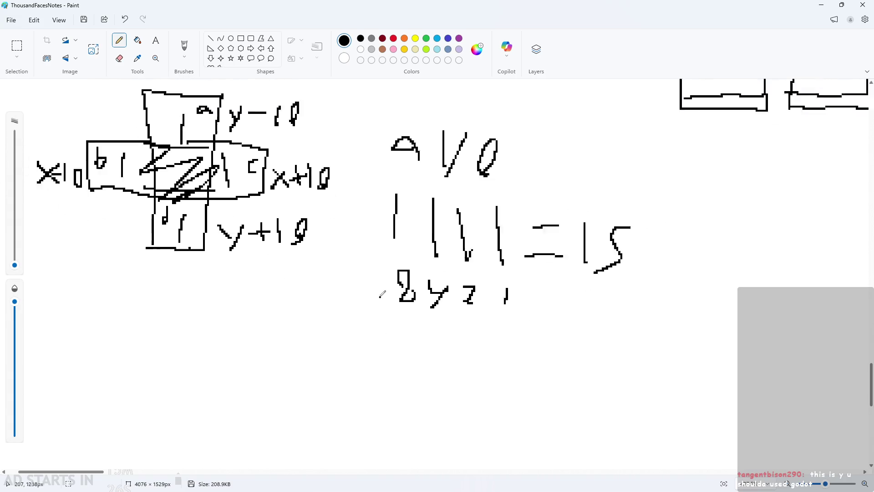
{"action": "scroll", "coordinate": [382, 287], "scroll_direction": "up", "scroll_amount": 2, "text": "ctrl"}
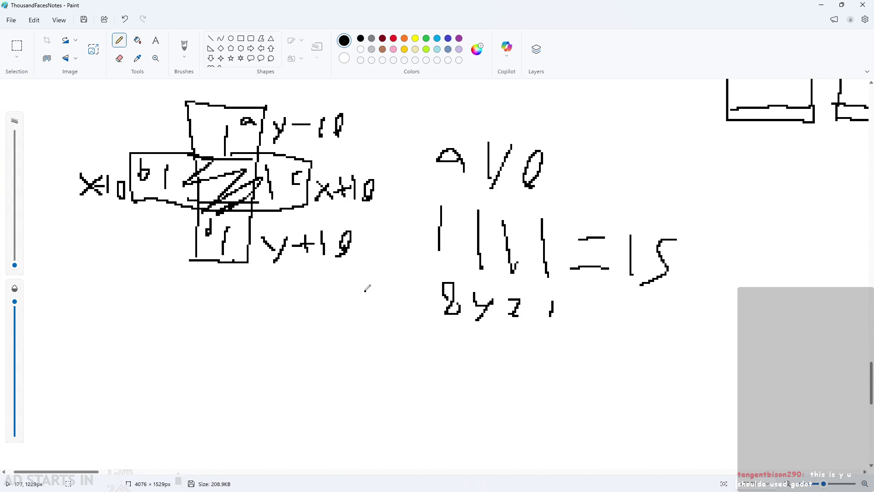
{"action": "scroll", "coordinate": [435, 304], "scroll_direction": "down", "scroll_amount": 2, "text": "ctrl"}
{"action": "scroll", "coordinate": [425, 320], "scroll_direction": "up", "scroll_amount": 2, "text": "ctrl"}
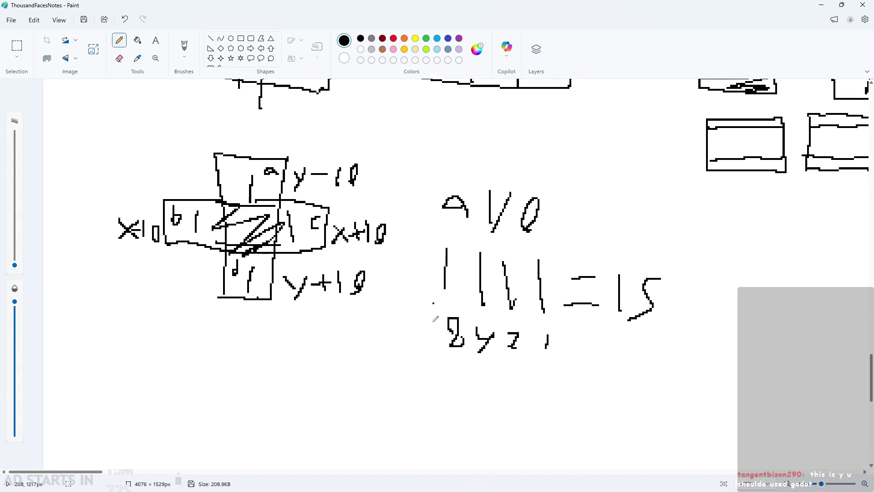
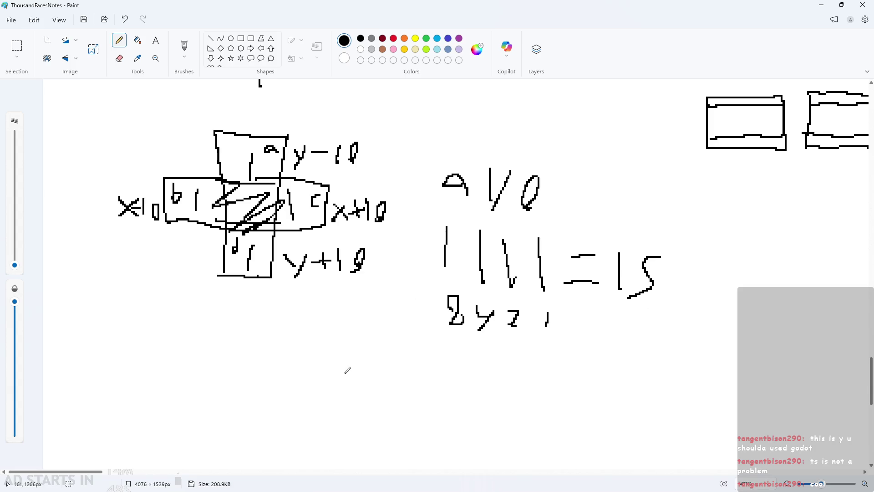
Write a first attempt at the b, c and d letters under a/0, then undo it
{"action": "scroll", "coordinate": [302, 357], "scroll_direction": "up", "scroll_amount": 2, "text": "ctrl"}
{"action": "scroll", "coordinate": [421, 374], "scroll_direction": "down", "scroll_amount": 3, "text": "ctrl"}
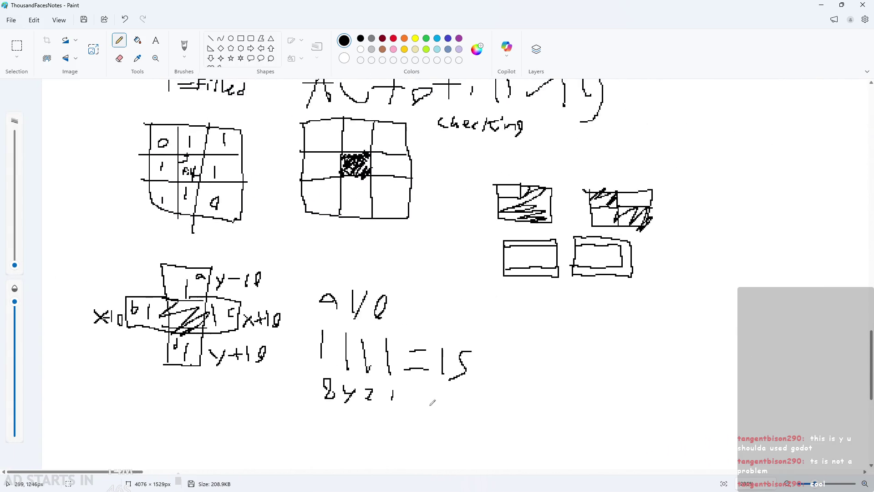
{"action": "scroll", "coordinate": [142, 358], "scroll_direction": "up", "scroll_amount": 3, "text": "ctrl"}
{"action": "scroll", "coordinate": [205, 433], "scroll_direction": "down", "scroll_amount": 3, "text": "ctrl"}
{"action": "scroll", "coordinate": [302, 396], "scroll_direction": "up", "scroll_amount": 2, "text": "ctrl"}
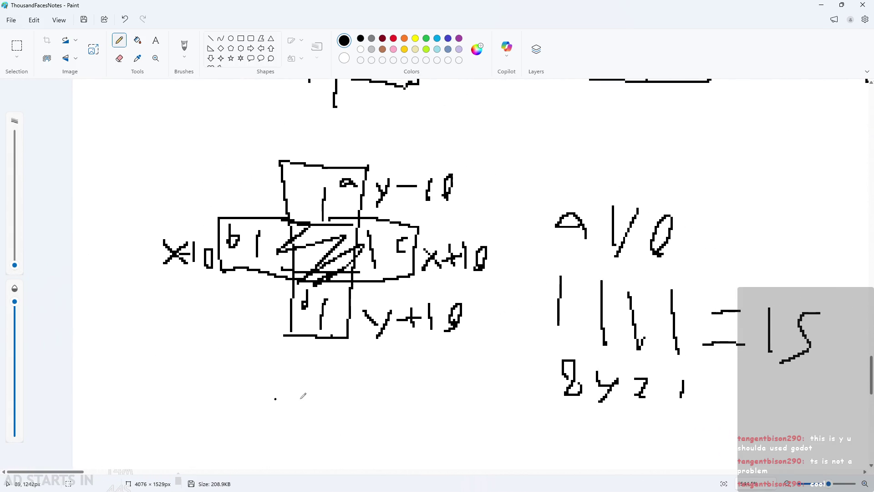
{"action": "scroll", "coordinate": [538, 392], "scroll_direction": "down", "scroll_amount": 1}
{"action": "scroll", "coordinate": [699, 387], "scroll_direction": "down", "scroll_amount": 3, "text": "ctrl"}
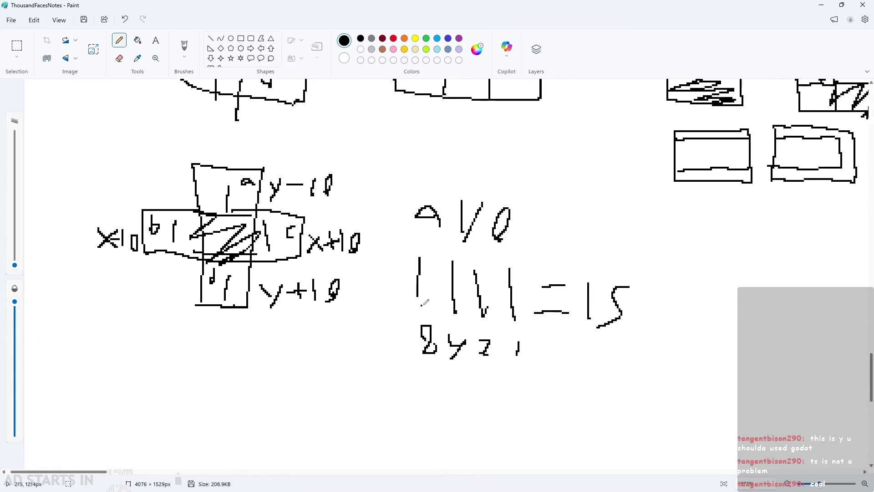
{"action": "scroll", "coordinate": [141, 291], "scroll_direction": "up", "scroll_amount": 3, "text": "ctrl"}
{"action": "scroll", "coordinate": [75, 298], "scroll_direction": "down", "scroll_amount": 1, "text": "ctrl"}
{"action": "scroll", "coordinate": [66, 329], "scroll_direction": "up", "scroll_amount": 2, "text": "ctrl"}
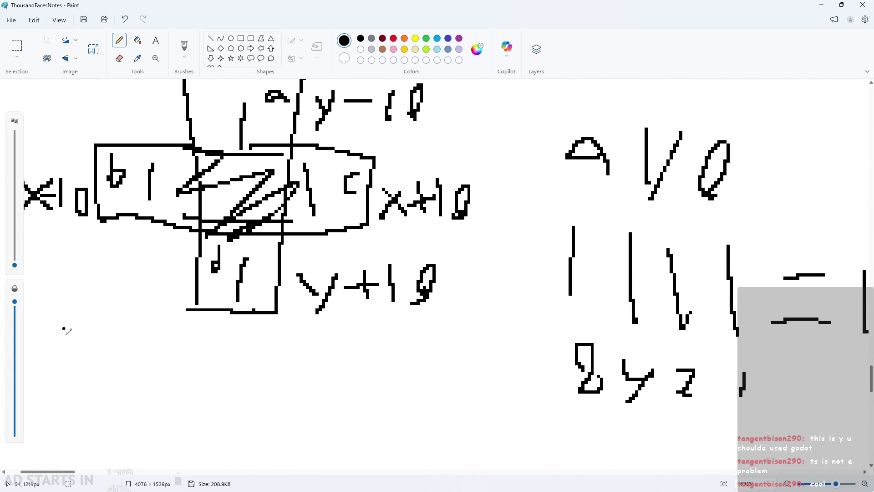
{"action": "left_click_drag", "start_coordinate": [59, 472], "coordinate": [51, 477]}
{"action": "scroll", "coordinate": [260, 370], "scroll_direction": "down", "scroll_amount": 2, "text": "ctrl"}
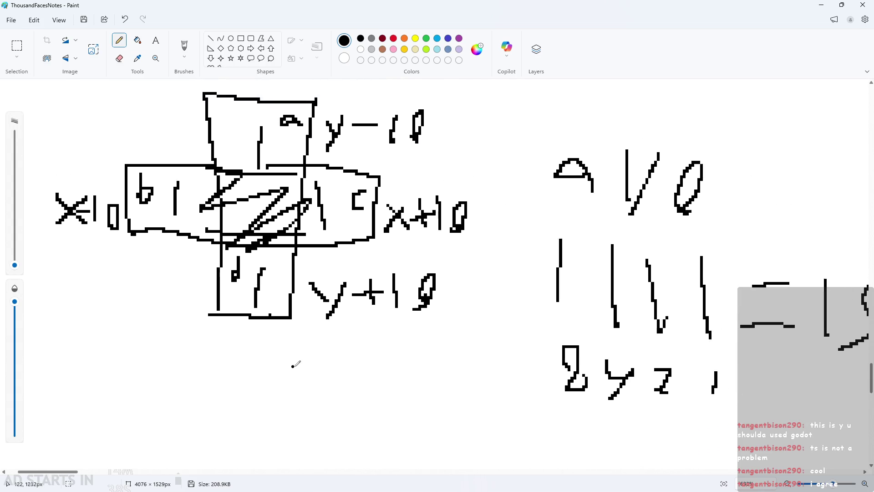
{"action": "scroll", "coordinate": [335, 357], "scroll_direction": "up", "scroll_amount": 1, "text": "ctrl"}
{"action": "scroll", "coordinate": [353, 354], "scroll_direction": "up", "scroll_amount": 2, "text": "ctrl"}
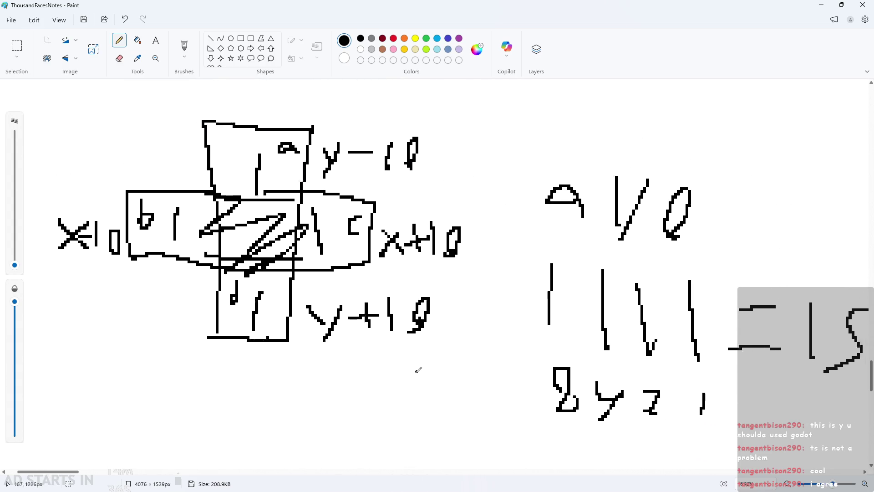
{"action": "scroll", "coordinate": [567, 336], "scroll_direction": "down", "scroll_amount": 1, "text": "ctrl"}
{"action": "scroll", "coordinate": [637, 342], "scroll_direction": "up", "scroll_amount": 1, "text": "ctrl"}
{"action": "scroll", "coordinate": [592, 337], "scroll_direction": "up", "scroll_amount": 1, "text": "ctrl"}
{"action": "scroll", "coordinate": [440, 319], "scroll_direction": "down", "scroll_amount": 1, "text": "ctrl"}
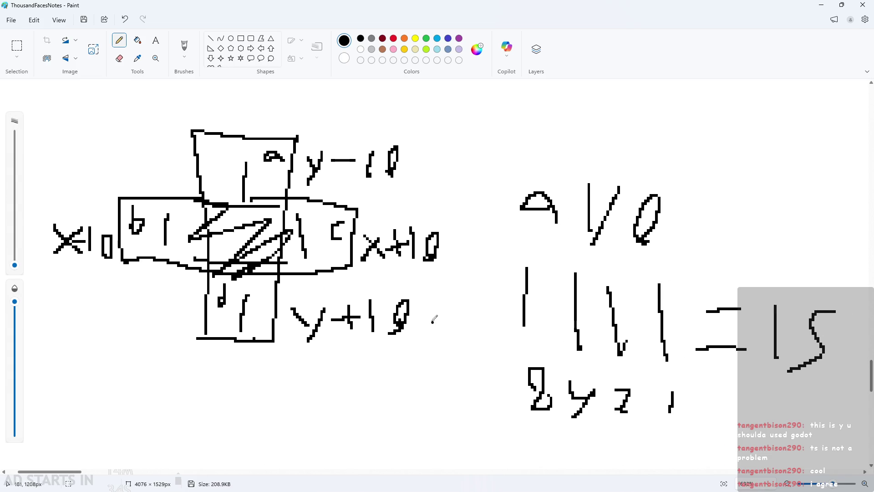
{"action": "scroll", "coordinate": [401, 310], "scroll_direction": "down", "scroll_amount": 1, "text": "ctrl"}
{"action": "scroll", "coordinate": [395, 301], "scroll_direction": "up", "scroll_amount": 1, "text": "ctrl"}
{"action": "scroll", "coordinate": [378, 301], "scroll_direction": "up", "scroll_amount": 1, "text": "ctrl"}
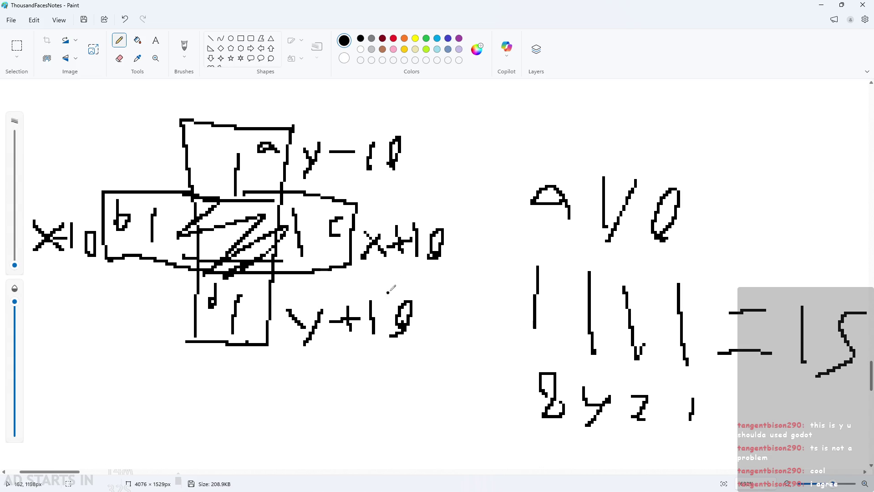
{"action": "scroll", "coordinate": [389, 291], "scroll_direction": "down", "scroll_amount": 1}
{"action": "scroll", "coordinate": [337, 212], "scroll_direction": "down", "scroll_amount": 2, "text": "ctrl"}
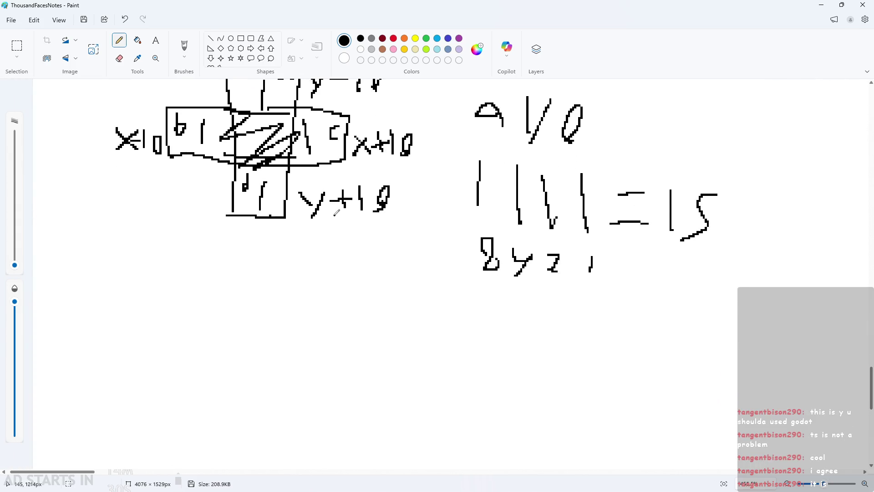
{"action": "scroll", "coordinate": [545, 288], "scroll_direction": "up", "scroll_amount": 1, "text": "ctrl"}
{"action": "scroll", "coordinate": [296, 307], "scroll_direction": "up", "scroll_amount": 3}
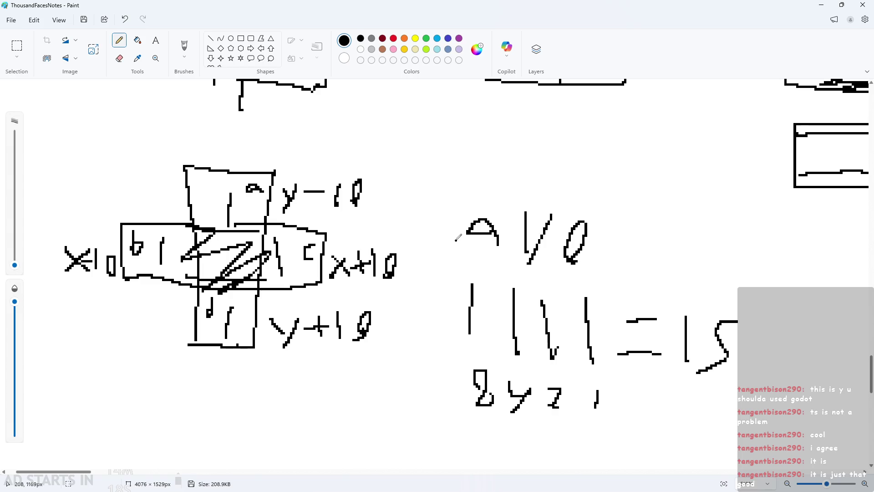
{"action": "scroll", "coordinate": [459, 238], "scroll_direction": "down", "scroll_amount": 1}
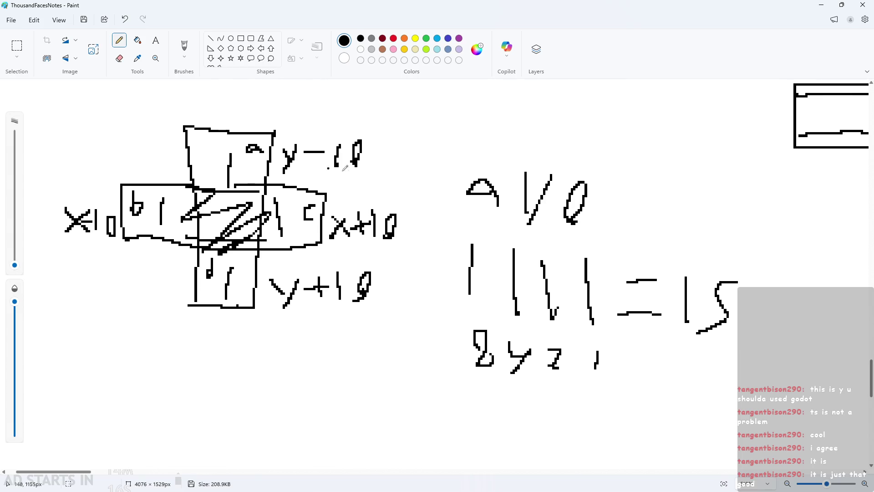
{"action": "scroll", "coordinate": [410, 183], "scroll_direction": "down", "scroll_amount": 2}
{"action": "scroll", "coordinate": [455, 191], "scroll_direction": "up", "scroll_amount": 1}
{"action": "mouse_move", "coordinate": [484, 216]}
{"action": "left_mouse_down"}
{"action": "mouse_move", "coordinate": [487, 202]}
{"action": "mouse_move", "coordinate": [509, 220]}
{"action": "mouse_move", "coordinate": [498, 230]}
{"action": "left_mouse_up"}
{"action": "mouse_move", "coordinate": [548, 213]}
{"action": "left_mouse_down"}
{"action": "mouse_move", "coordinate": [541, 228]}
{"action": "mouse_move", "coordinate": [552, 230]}
{"action": "left_mouse_up"}
{"action": "mouse_move", "coordinate": [586, 209]}
{"action": "left_mouse_down"}
{"action": "mouse_move", "coordinate": [585, 230]}
{"action": "mouse_move", "coordinate": [574, 232]}
{"action": "left_mouse_up"}
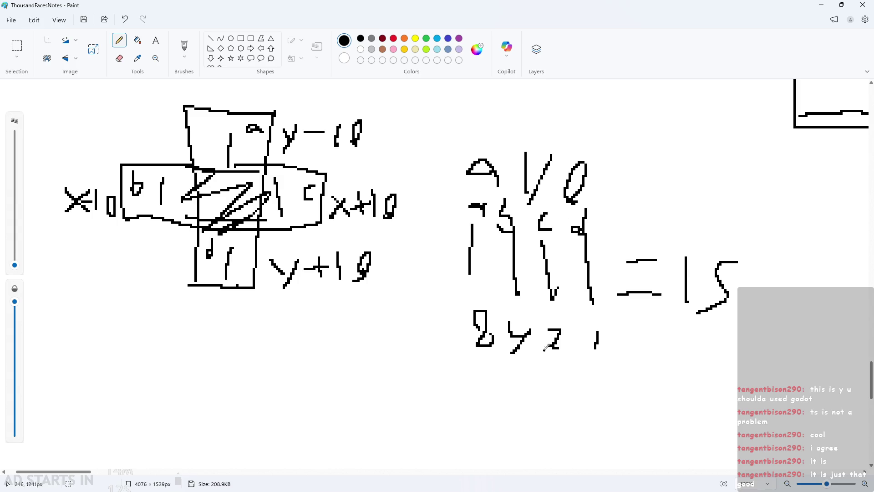
{"action": "key", "text": "ctrl+z"}
{"action": "key", "text": "ctrl+z"}
{"action": "key", "text": "ctrl+z"}
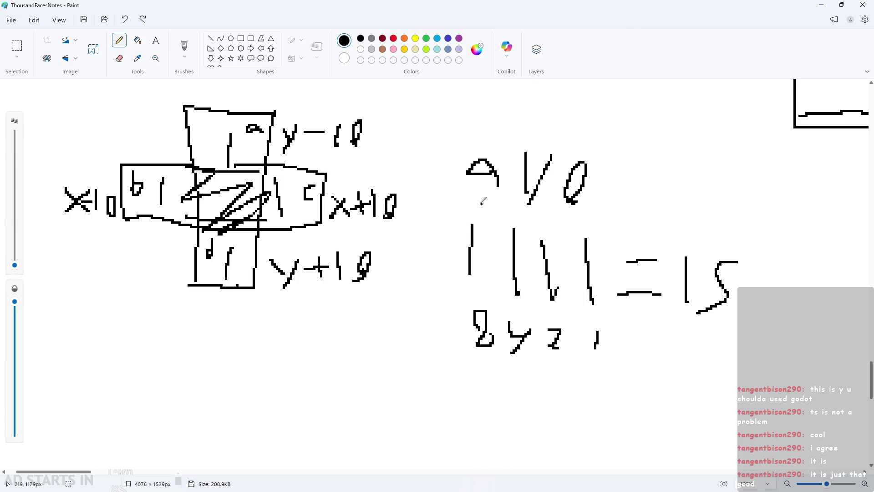
Redraw the labels d, c, b, a above the four bit strokes
{"action": "mouse_move", "coordinate": [478, 192]}
{"action": "left_mouse_down"}
{"action": "mouse_move", "coordinate": [486, 206]}
{"action": "mouse_move", "coordinate": [521, 214]}
{"action": "left_mouse_up"}
{"action": "mouse_move", "coordinate": [546, 211]}
{"action": "left_mouse_down"}
{"action": "mouse_move", "coordinate": [541, 219]}
{"action": "mouse_move", "coordinate": [574, 231]}
{"action": "left_mouse_up"}
{"action": "scroll", "coordinate": [610, 248], "scroll_direction": "right", "scroll_amount": 3}
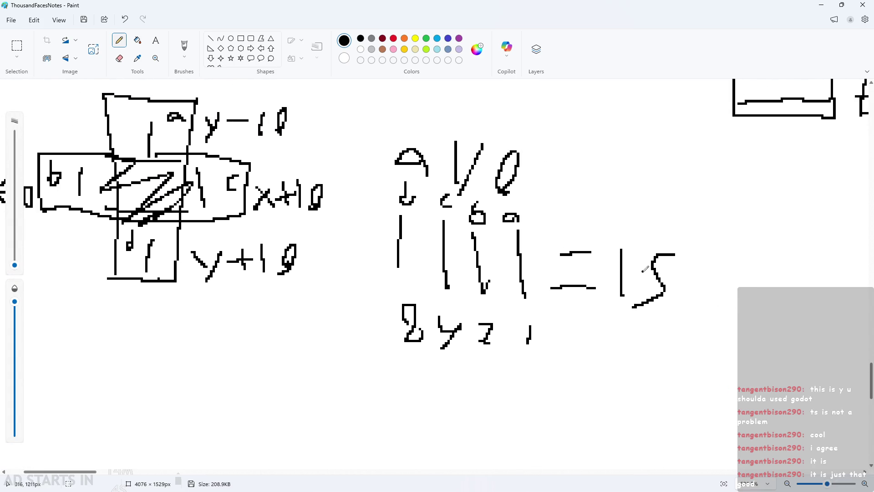
{"action": "scroll", "coordinate": [645, 270], "scroll_direction": "down", "scroll_amount": 3}
{"action": "scroll", "coordinate": [478, 296], "scroll_direction": "down", "scroll_amount": 1}
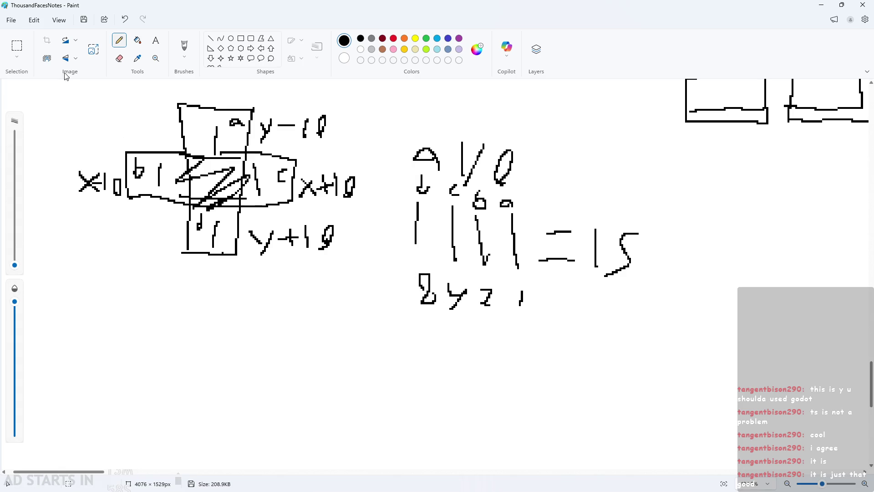
Delete the 8 y z 1 row and draw an equals sign right of 15
{"action": "left_click", "coordinate": [18, 46]}
{"action": "mouse_move", "coordinate": [388, 268]}
{"action": "left_mouse_down"}
{"action": "mouse_move", "coordinate": [560, 322]}
{"action": "mouse_move", "coordinate": [541, 330]}
{"action": "left_mouse_up"}
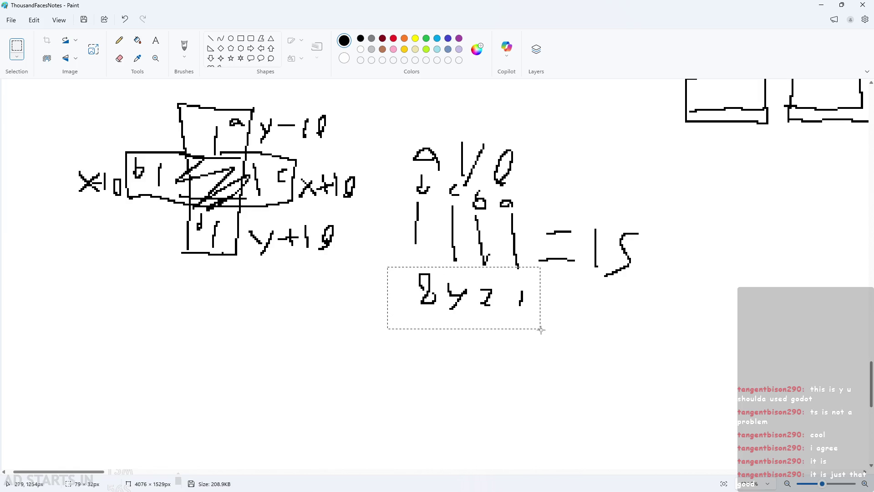
{"action": "key", "text": "Delete"}
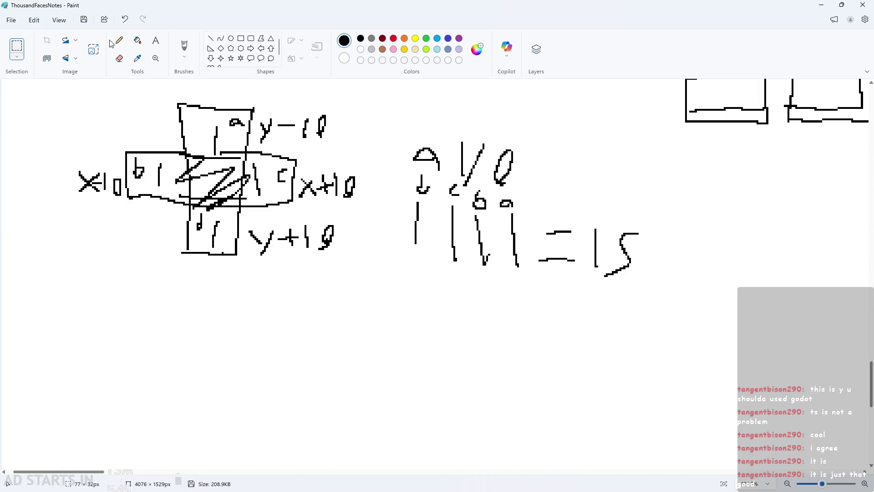
{"action": "left_click", "coordinate": [118, 41]}
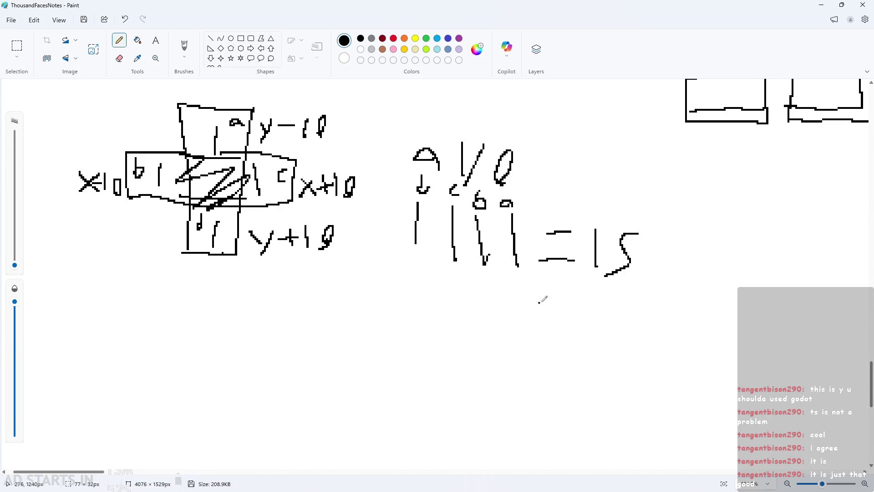
{"action": "scroll", "coordinate": [535, 319], "scroll_direction": "up", "scroll_amount": 1}
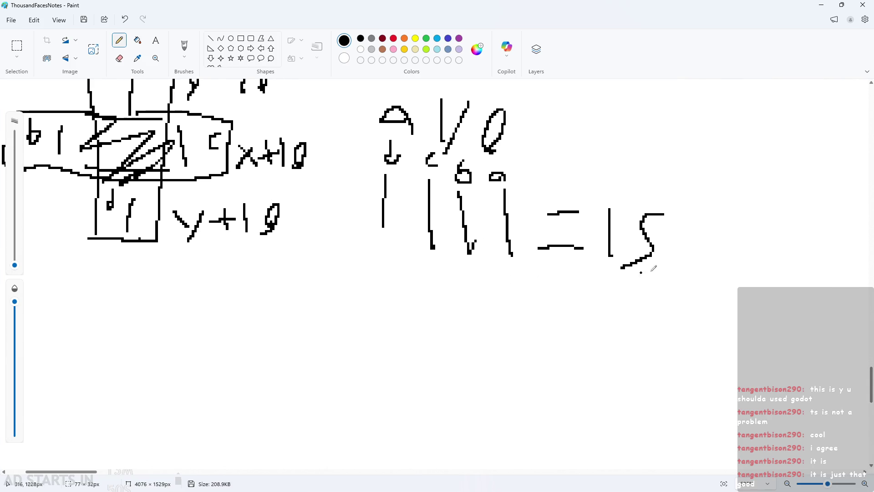
{"action": "left_click_drag", "start_coordinate": [706, 224], "coordinate": [755, 220]}
{"action": "left_click_drag", "start_coordinate": [684, 260], "coordinate": [749, 253]}
{"action": "scroll", "coordinate": [807, 255], "scroll_direction": "down", "scroll_amount": 2}
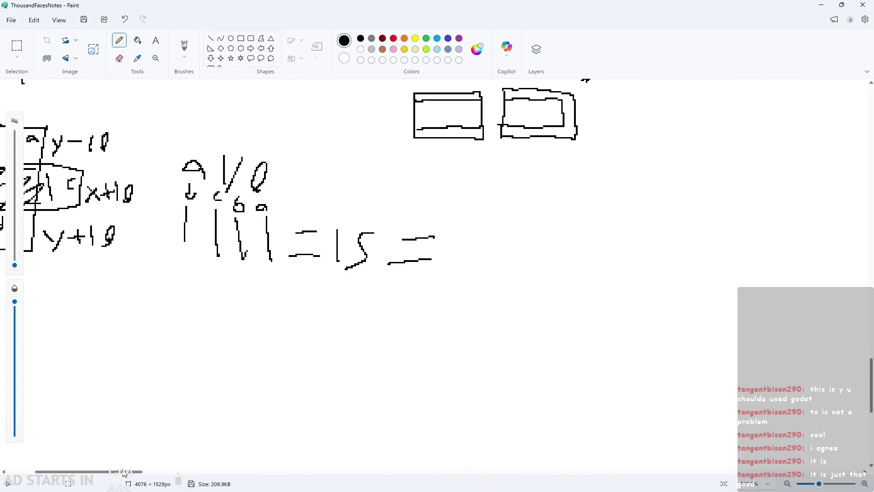
Undo the equals sign and letter labels, then delete the 8 y z 1 row, 15 total and a/0 heading
{"action": "key", "text": "ctrl+z"}
{"action": "key", "text": "ctrl+z"}
{"action": "key", "text": "ctrl+z"}
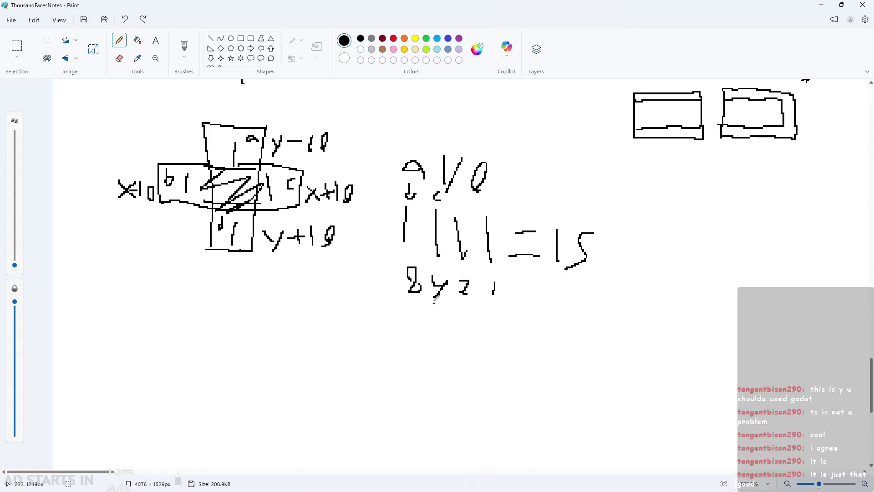
{"action": "key", "text": "ctrl+z"}
{"action": "key", "text": "ctrl+z"}
{"action": "left_click", "coordinate": [17, 48]}
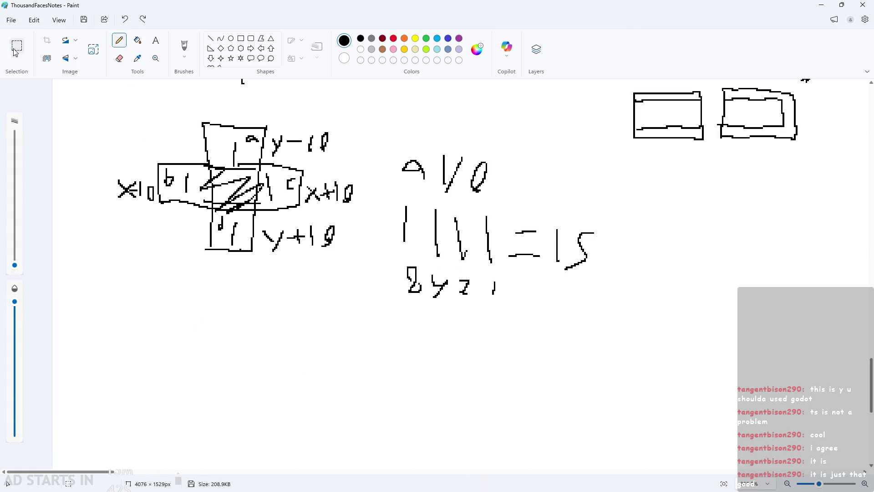
{"action": "left_click_drag", "start_coordinate": [384, 259], "coordinate": [500, 312]}
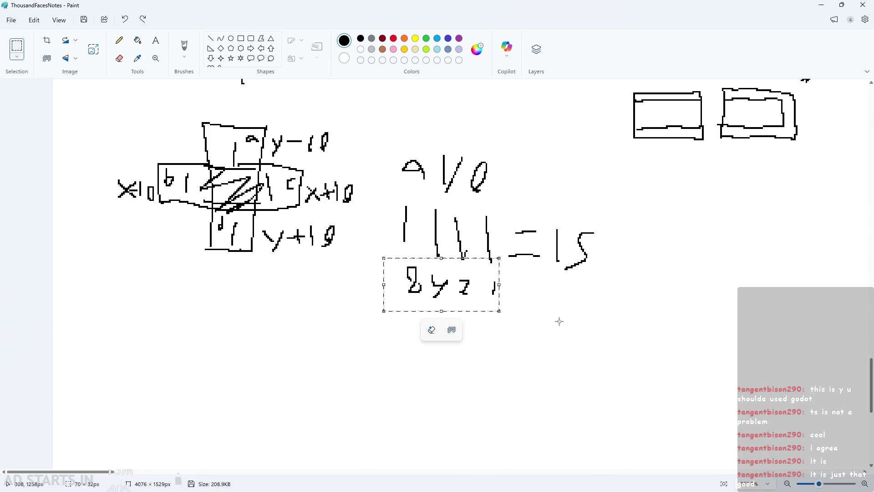
{"action": "key", "text": "Delete"}
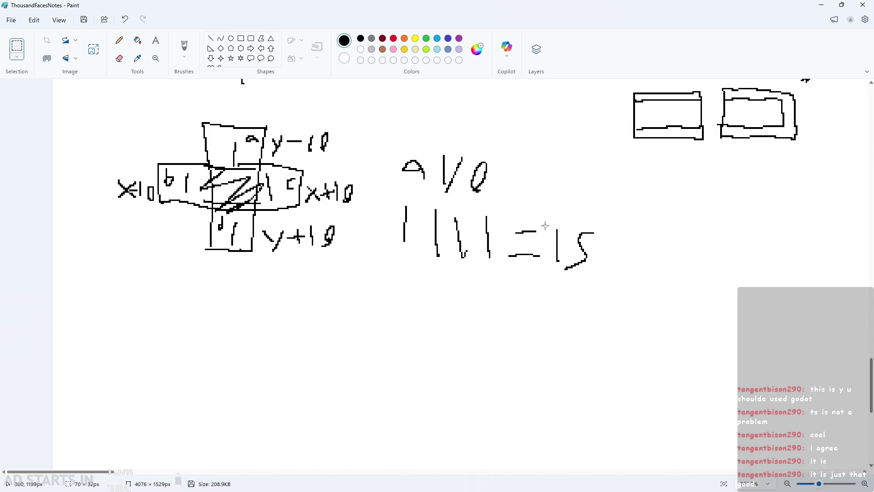
{"action": "left_click_drag", "start_coordinate": [545, 224], "coordinate": [616, 281]}
{"action": "key", "text": "Delete"}
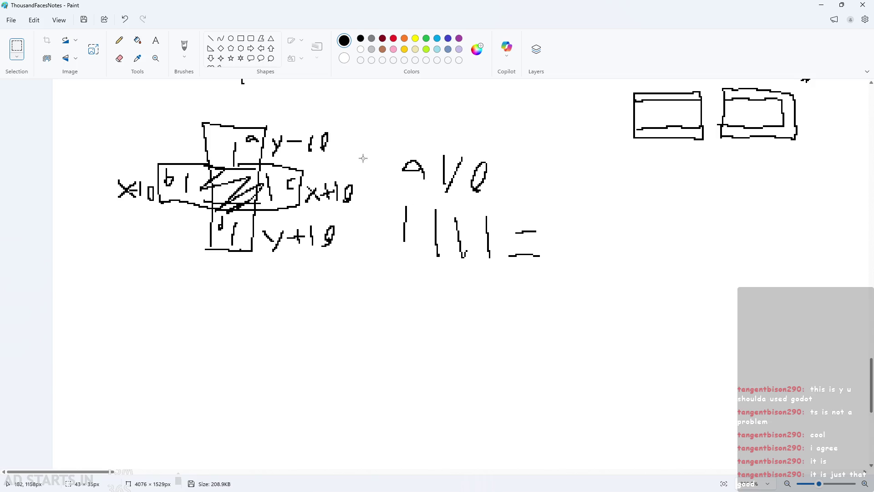
{"action": "mouse_move", "coordinate": [395, 144]}
{"action": "left_mouse_down"}
{"action": "mouse_move", "coordinate": [441, 173]}
{"action": "mouse_move", "coordinate": [522, 201]}
{"action": "left_mouse_up"}
{"action": "key", "text": "Delete"}
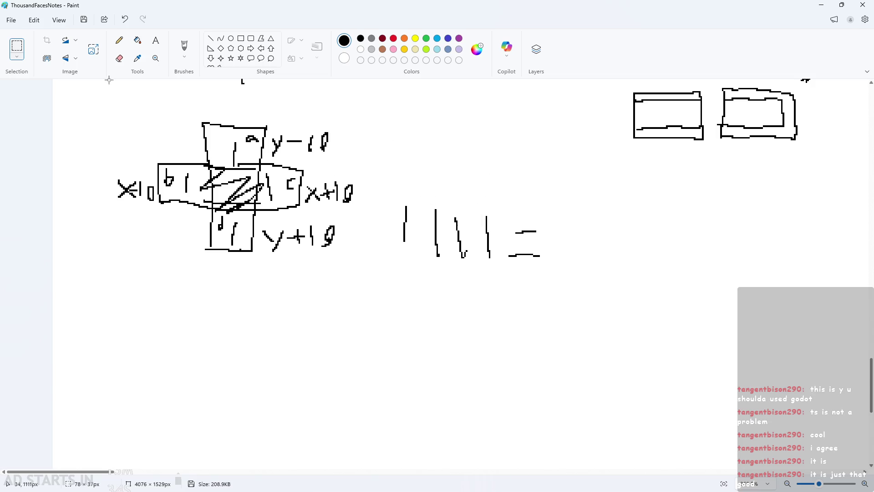
With the Pencil, start writing a label over the first bit stroke
{"action": "left_click", "coordinate": [119, 41]}
{"action": "scroll", "coordinate": [449, 179], "scroll_direction": "up", "scroll_amount": 2, "text": "ctrl"}
{"action": "mouse_move", "coordinate": [391, 185]}
{"action": "left_mouse_down"}
{"action": "mouse_move", "coordinate": [392, 199]}
{"action": "mouse_move", "coordinate": [401, 199]}
{"action": "left_mouse_up"}
Finish writing the c, b and a labels over the remaining bit strokes
{"action": "mouse_move", "coordinate": [436, 198]}
{"action": "left_mouse_down"}
{"action": "mouse_move", "coordinate": [424, 206]}
{"action": "mouse_move", "coordinate": [431, 213]}
{"action": "left_mouse_up"}
{"action": "left_click_drag", "start_coordinate": [469, 187], "coordinate": [478, 215]}
{"action": "mouse_move", "coordinate": [499, 211]}
{"action": "left_mouse_down"}
{"action": "mouse_move", "coordinate": [491, 216]}
{"action": "mouse_move", "coordinate": [507, 224]}
{"action": "left_mouse_up"}
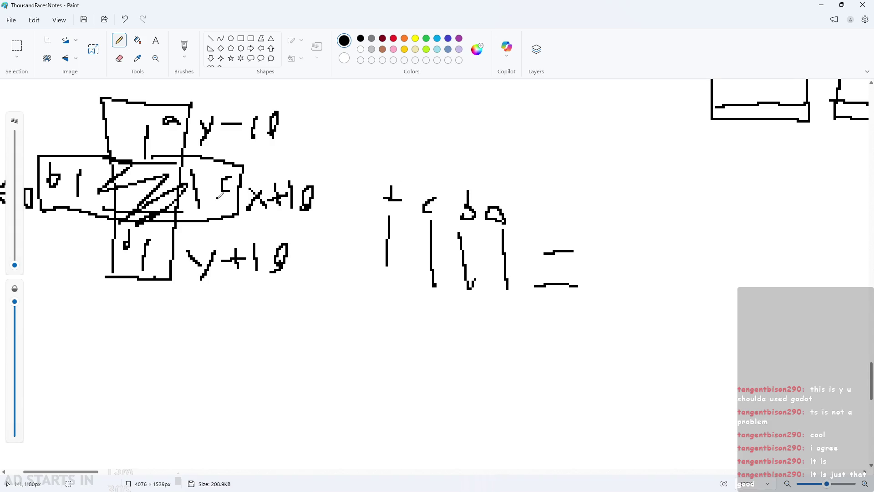
{"action": "scroll", "coordinate": [218, 196], "scroll_direction": "down", "scroll_amount": 2, "text": "ctrl"}
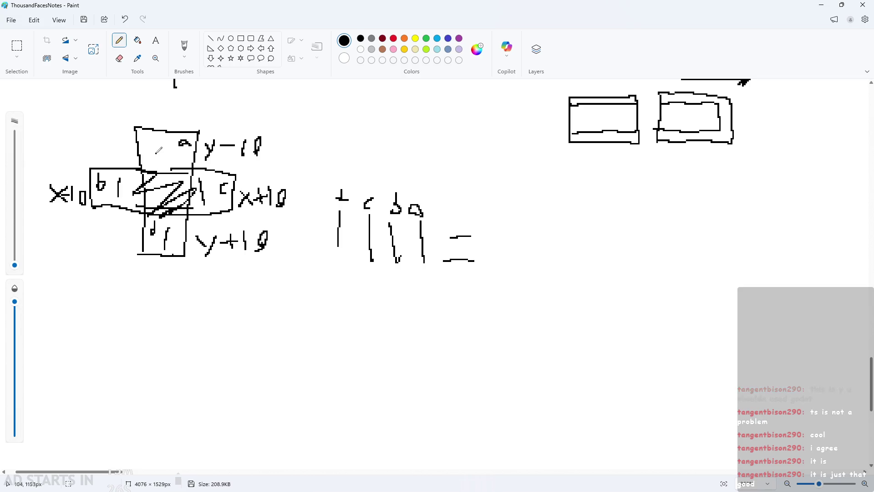
{"action": "scroll", "coordinate": [37, 137], "scroll_direction": "up", "scroll_amount": 2, "text": "ctrl"}
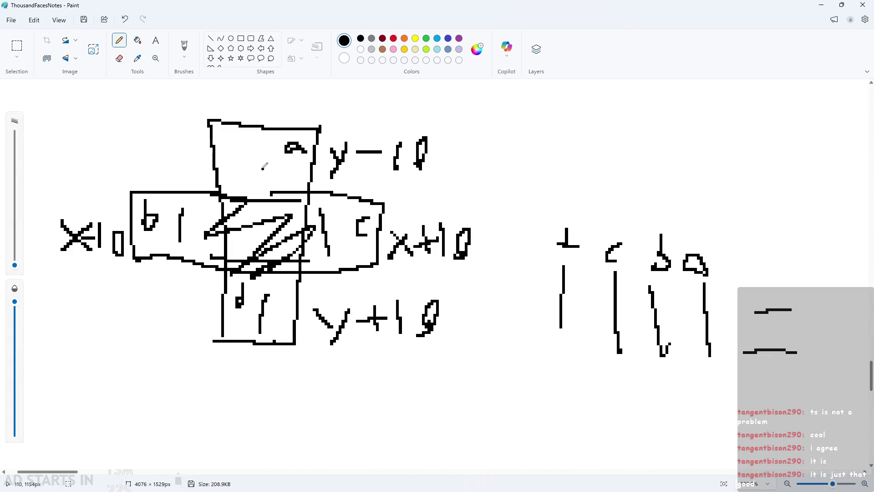
Add a small 0 beside the a label and erase the stray stroke under it
{"action": "left_click_drag", "start_coordinate": [265, 168], "coordinate": [266, 171]}
{"action": "scroll", "coordinate": [437, 237], "scroll_direction": "down", "scroll_amount": 2, "text": "ctrl"}
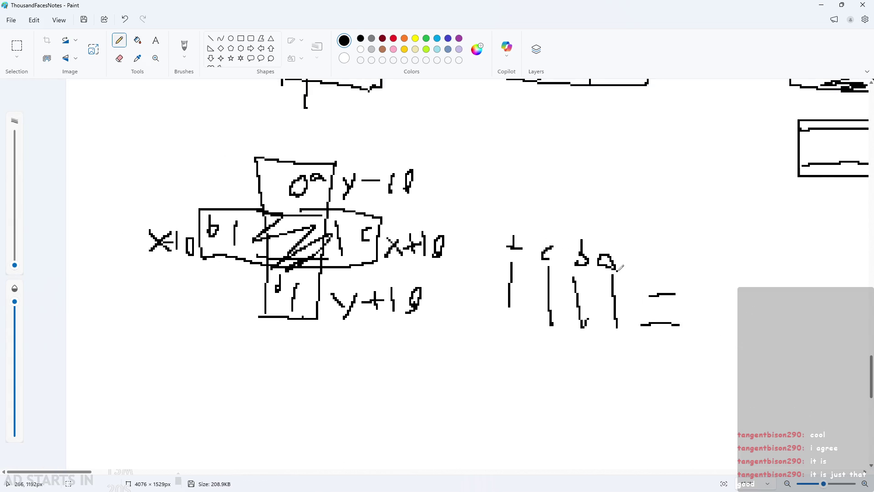
{"action": "scroll", "coordinate": [607, 277], "scroll_direction": "up", "scroll_amount": 2, "text": "ctrl"}
{"action": "mouse_move", "coordinate": [609, 267]}
{"action": "left_mouse_down"}
{"action": "mouse_move", "coordinate": [618, 344]}
{"action": "mouse_move", "coordinate": [603, 324]}
{"action": "mouse_move", "coordinate": [604, 332]}
{"action": "left_mouse_up"}
Write the digits of 14 after the equals sign
{"action": "scroll", "coordinate": [592, 325], "scroll_direction": "down", "scroll_amount": 1, "text": "ctrl"}
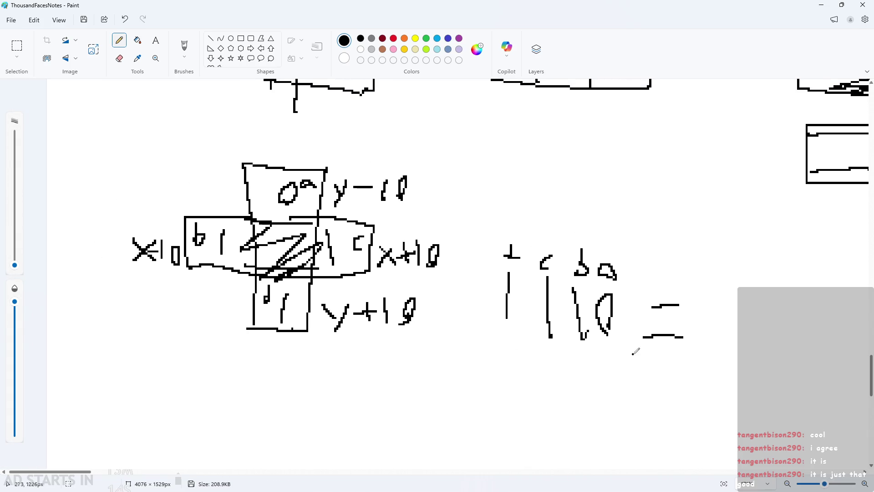
{"action": "mouse_move", "coordinate": [703, 298]}
{"action": "left_mouse_down"}
{"action": "mouse_move", "coordinate": [705, 339]}
{"action": "mouse_move", "coordinate": [735, 309]}
{"action": "mouse_move", "coordinate": [730, 339]}
{"action": "left_mouse_up"}
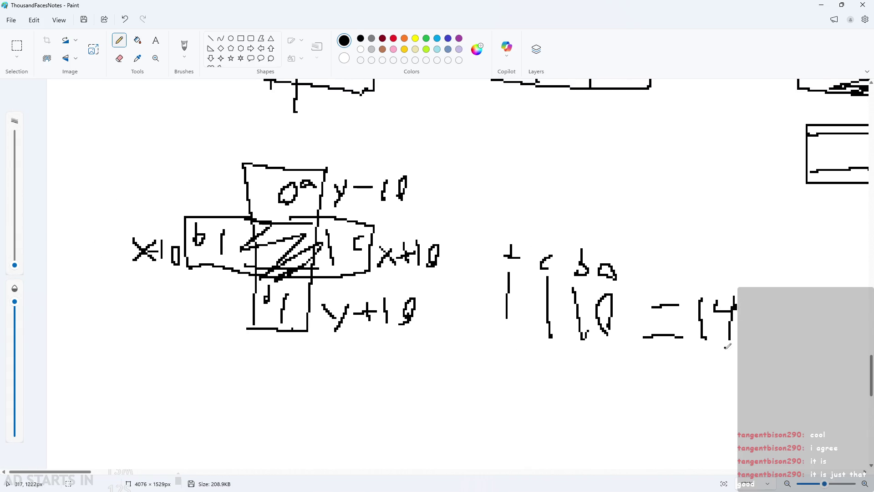
{"action": "left_click_drag", "start_coordinate": [89, 473], "coordinate": [114, 473]}
{"action": "scroll", "coordinate": [653, 334], "scroll_direction": "up", "scroll_amount": 1, "text": "ctrl"}
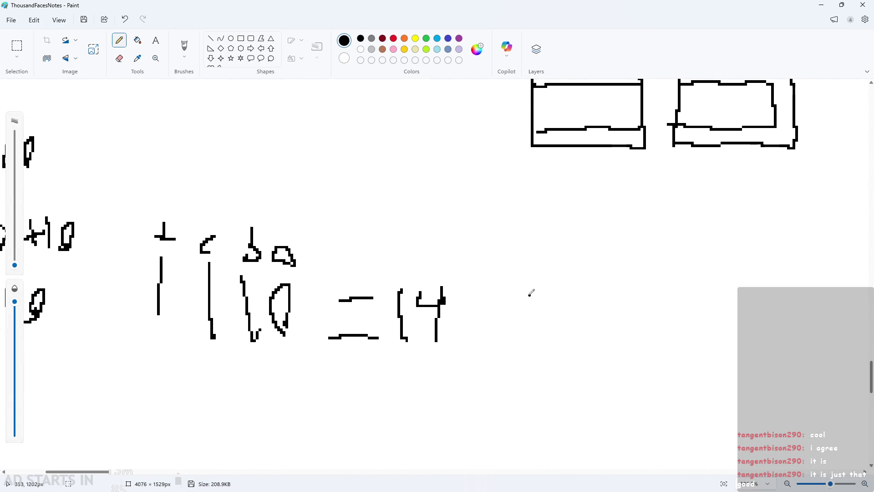
Discard a misdrawn bracket sketch and complete the 4 in 14
{"action": "mouse_move", "coordinate": [540, 300]}
{"action": "left_mouse_down"}
{"action": "mouse_move", "coordinate": [533, 337]}
{"action": "mouse_move", "coordinate": [560, 347]}
{"action": "left_mouse_up"}
{"action": "key", "text": "ctrl+z"}
{"action": "mouse_move", "coordinate": [563, 300]}
{"action": "left_mouse_down"}
{"action": "mouse_move", "coordinate": [534, 344]}
{"action": "mouse_move", "coordinate": [566, 354]}
{"action": "mouse_move", "coordinate": [551, 346]}
{"action": "left_mouse_up"}
{"action": "mouse_move", "coordinate": [567, 315]}
{"action": "left_mouse_down"}
{"action": "mouse_move", "coordinate": [583, 315]}
{"action": "mouse_move", "coordinate": [581, 339]}
{"action": "left_mouse_up"}
{"action": "mouse_move", "coordinate": [598, 298]}
{"action": "left_mouse_down"}
{"action": "mouse_move", "coordinate": [621, 296]}
{"action": "mouse_move", "coordinate": [569, 366]}
{"action": "left_mouse_up"}
{"action": "mouse_move", "coordinate": [484, 341]}
{"action": "left_mouse_down"}
{"action": "mouse_move", "coordinate": [486, 356]}
{"action": "mouse_move", "coordinate": [510, 334]}
{"action": "left_mouse_up"}
{"action": "key", "text": "ctrl+z"}
{"action": "key", "text": "ctrl+z"}
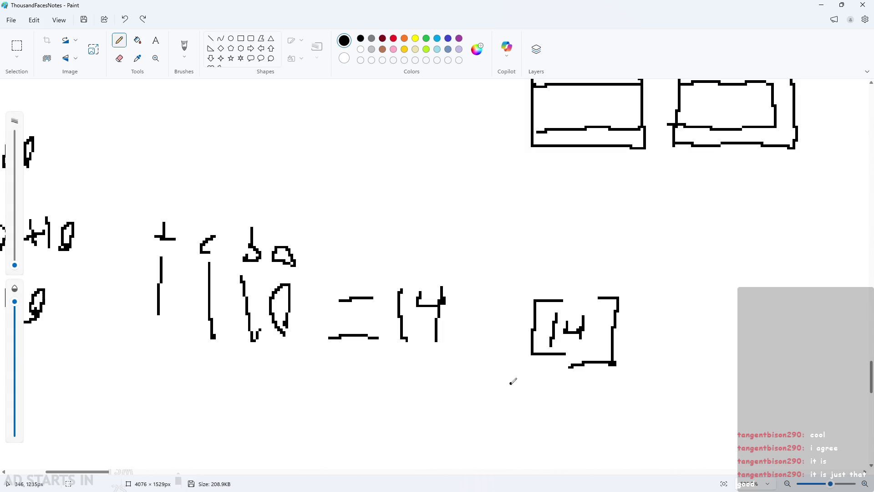
{"action": "key", "text": "ctrl+z"}
{"action": "key", "text": "ctrl+z"}
{"action": "key", "text": "ctrl+z"}
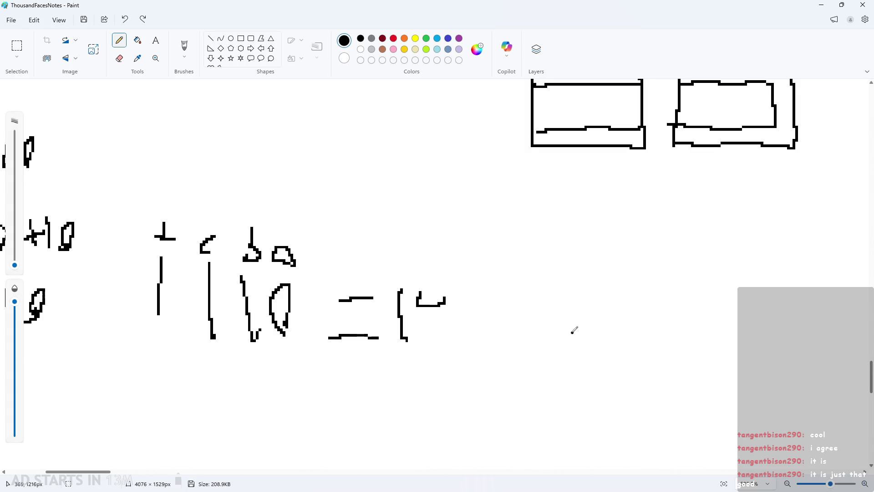
{"action": "scroll", "coordinate": [574, 329], "scroll_direction": "down", "scroll_amount": 1, "text": "ctrl"}
{"action": "left_click_drag", "start_coordinate": [454, 306], "coordinate": [450, 340]}
{"action": "scroll", "coordinate": [542, 322], "scroll_direction": "down", "scroll_amount": 1, "text": "ctrl"}
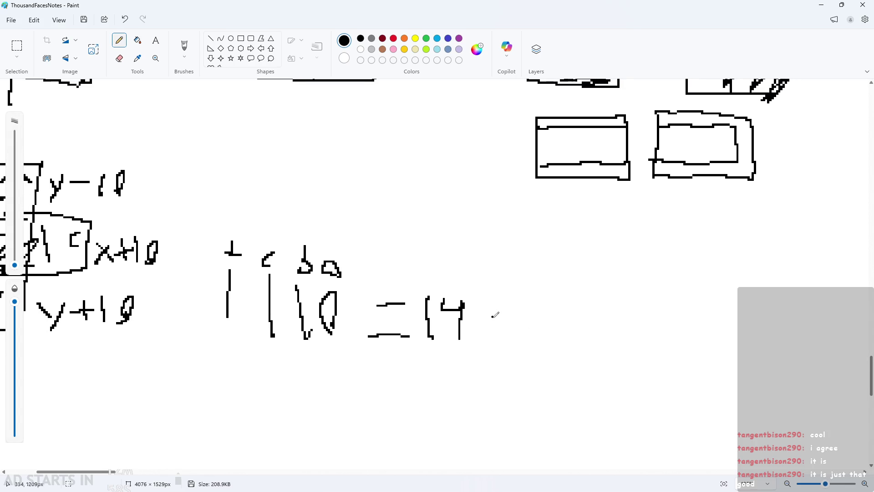
Draw an arrow with an arrowhead after =14
{"action": "left_click_drag", "start_coordinate": [492, 315], "coordinate": [548, 317]}
{"action": "mouse_move", "coordinate": [519, 300]}
{"action": "left_mouse_down"}
{"action": "mouse_move", "coordinate": [554, 314]}
{"action": "mouse_move", "coordinate": [515, 349]}
{"action": "left_mouse_up"}
{"action": "scroll", "coordinate": [432, 362], "scroll_direction": "down", "scroll_amount": 2, "text": "ctrl"}
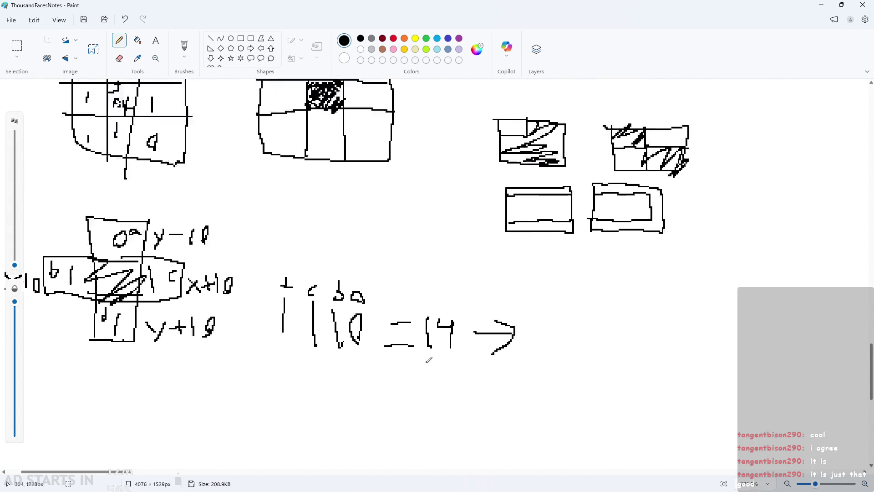
{"action": "scroll", "coordinate": [428, 362], "scroll_direction": "up", "scroll_amount": 1, "text": "ctrl"}
{"action": "scroll", "coordinate": [401, 369], "scroll_direction": "down", "scroll_amount": 2, "text": "ctrl"}
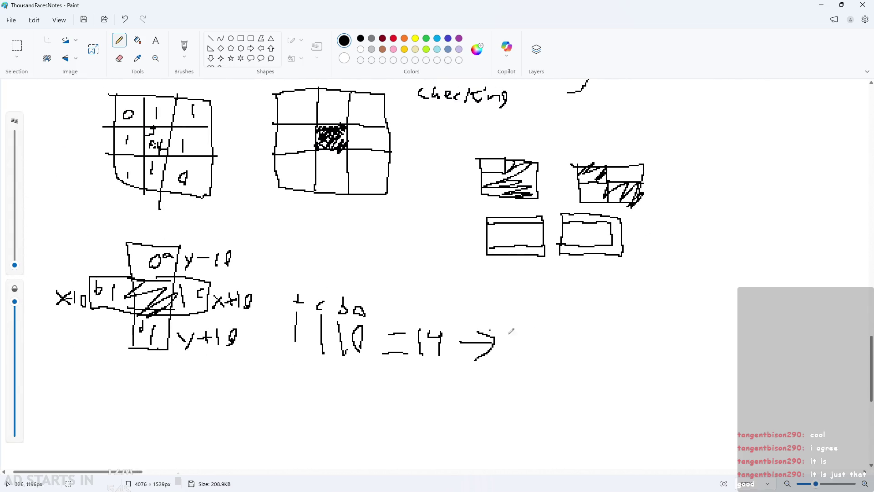
{"action": "scroll", "coordinate": [501, 339], "scroll_direction": "up", "scroll_amount": 1, "text": "ctrl"}
{"action": "scroll", "coordinate": [482, 341], "scroll_direction": "up", "scroll_amount": 2, "text": "ctrl"}
Draw a tile box after the arrow and write the Fill label inside it
{"action": "mouse_move", "coordinate": [479, 314]}
{"action": "left_mouse_down"}
{"action": "mouse_move", "coordinate": [479, 377]}
{"action": "mouse_move", "coordinate": [594, 389]}
{"action": "mouse_move", "coordinate": [498, 301]}
{"action": "mouse_move", "coordinate": [479, 313]}
{"action": "mouse_move", "coordinate": [524, 331]}
{"action": "mouse_move", "coordinate": [592, 336]}
{"action": "left_mouse_up"}
{"action": "mouse_move", "coordinate": [496, 332]}
{"action": "left_mouse_down"}
{"action": "mouse_move", "coordinate": [468, 351]}
{"action": "mouse_move", "coordinate": [474, 380]}
{"action": "mouse_move", "coordinate": [572, 372]}
{"action": "left_mouse_up"}
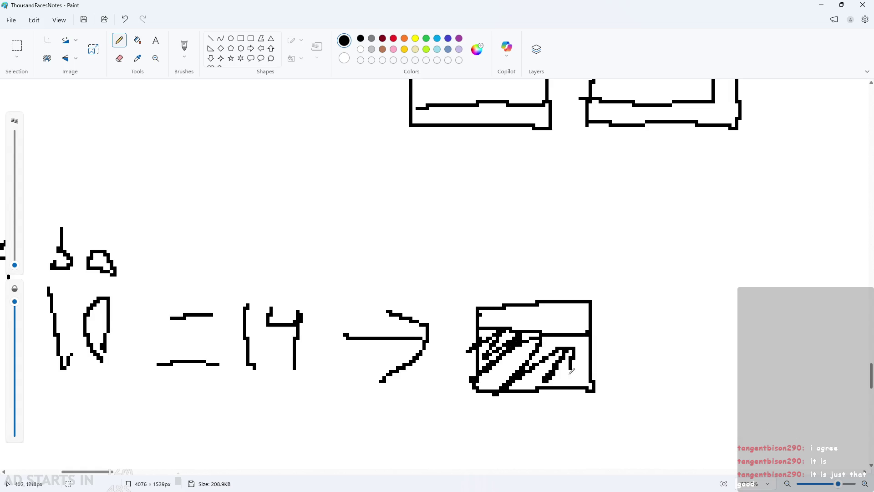
{"action": "key", "text": "ctrl+z"}
{"action": "key", "text": "ctrl+z"}
{"action": "key", "text": "ctrl+z"}
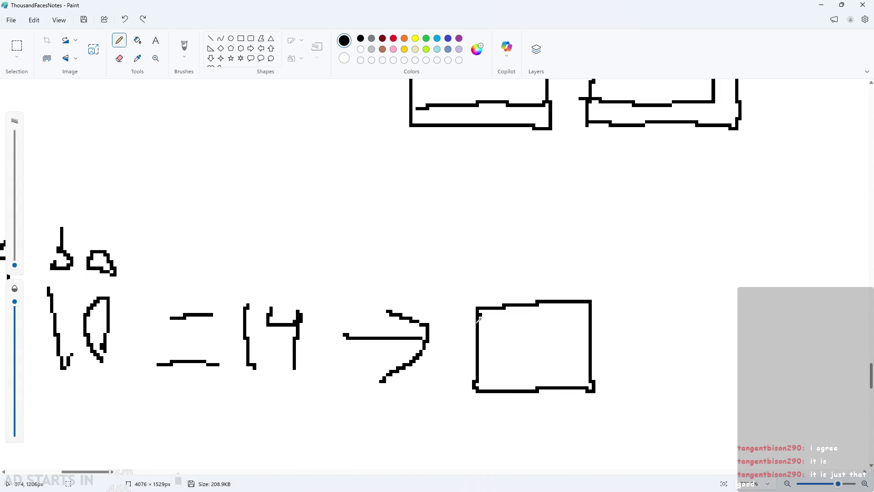
{"action": "left_click_drag", "start_coordinate": [473, 331], "coordinate": [585, 327]}
{"action": "mouse_move", "coordinate": [490, 368]}
{"action": "left_mouse_down"}
{"action": "mouse_move", "coordinate": [491, 353]}
{"action": "mouse_move", "coordinate": [502, 358]}
{"action": "left_mouse_up"}
{"action": "mouse_move", "coordinate": [510, 362]}
{"action": "left_mouse_down"}
{"action": "mouse_move", "coordinate": [511, 371]}
{"action": "mouse_move", "coordinate": [541, 379]}
{"action": "left_mouse_up"}
{"action": "scroll", "coordinate": [548, 364], "scroll_direction": "down", "scroll_amount": 3, "text": "ctrl"}
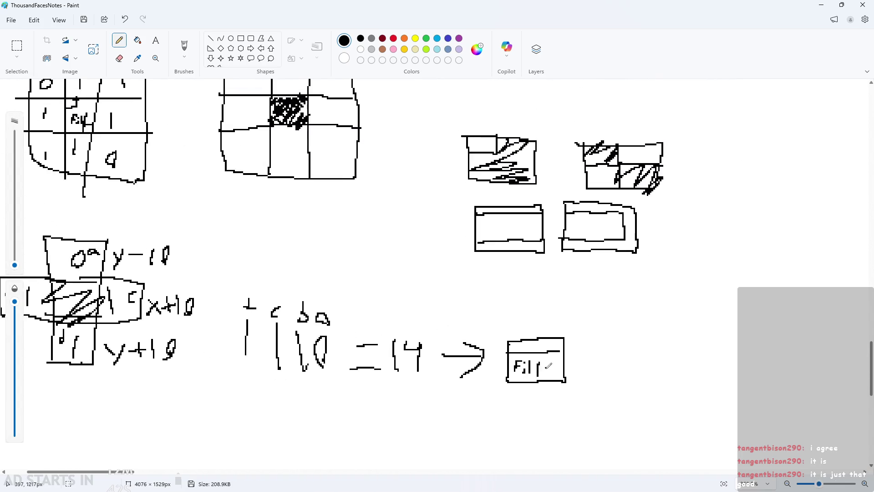
{"action": "scroll", "coordinate": [350, 323], "scroll_direction": "down", "scroll_amount": 3}
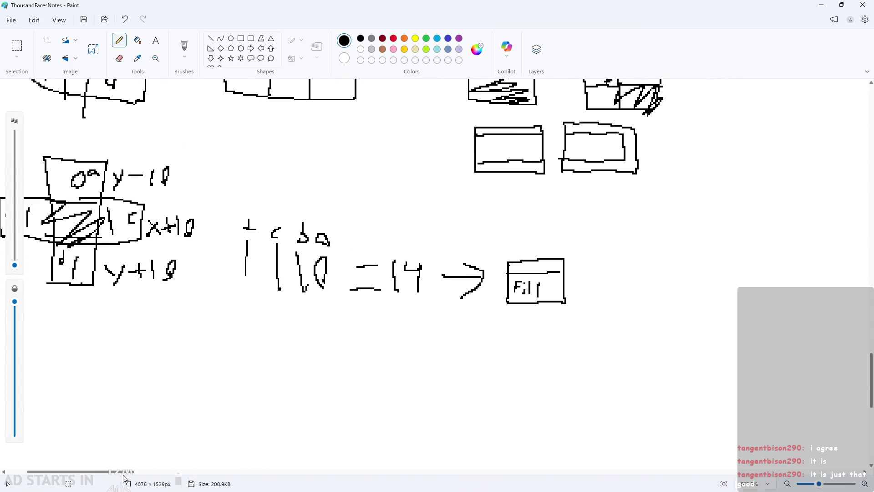
Review the finished sketch, then minimize Paint to return to GameMaker
{"action": "left_click_drag", "start_coordinate": [109, 472], "coordinate": [45, 472]}
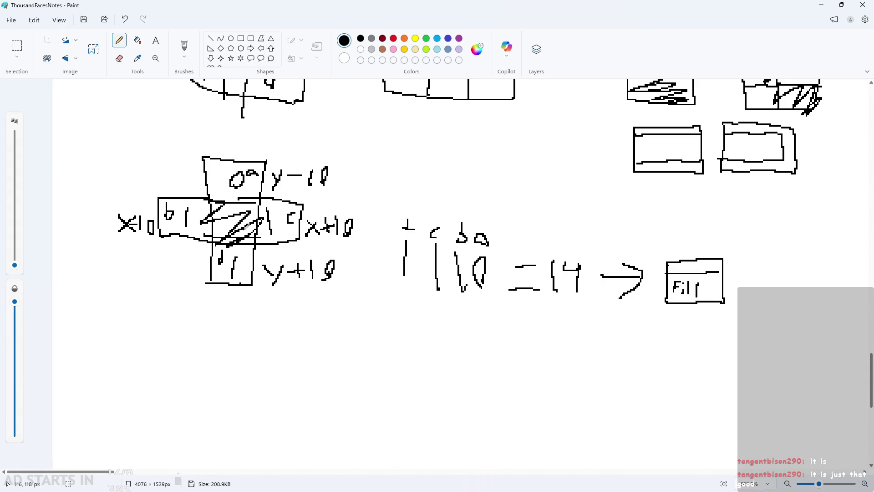
{"action": "scroll", "coordinate": [219, 227], "scroll_direction": "down", "scroll_amount": 2}
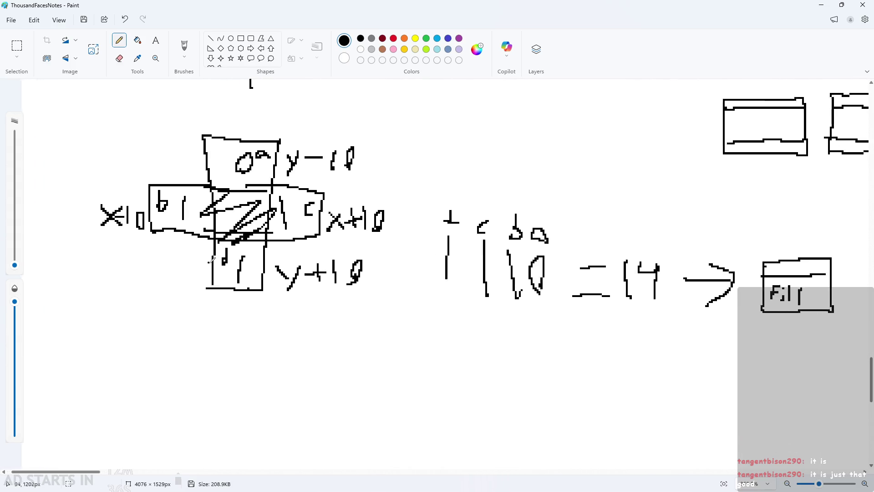
{"action": "scroll", "coordinate": [230, 269], "scroll_direction": "down", "scroll_amount": 2}
{"action": "scroll", "coordinate": [222, 305], "scroll_direction": "up", "scroll_amount": 2}
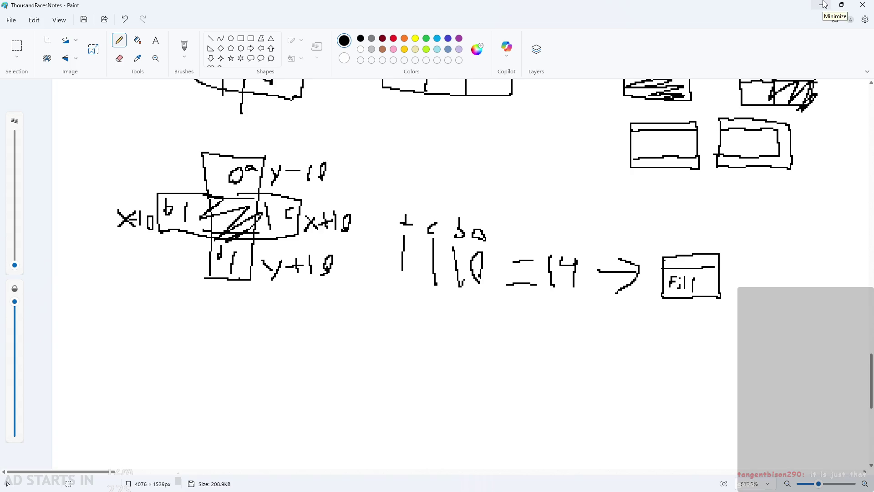
{"action": "scroll", "coordinate": [523, 168], "scroll_direction": "down", "scroll_amount": 3}
{"action": "scroll", "coordinate": [550, 177], "scroll_direction": "up", "scroll_amount": 6}
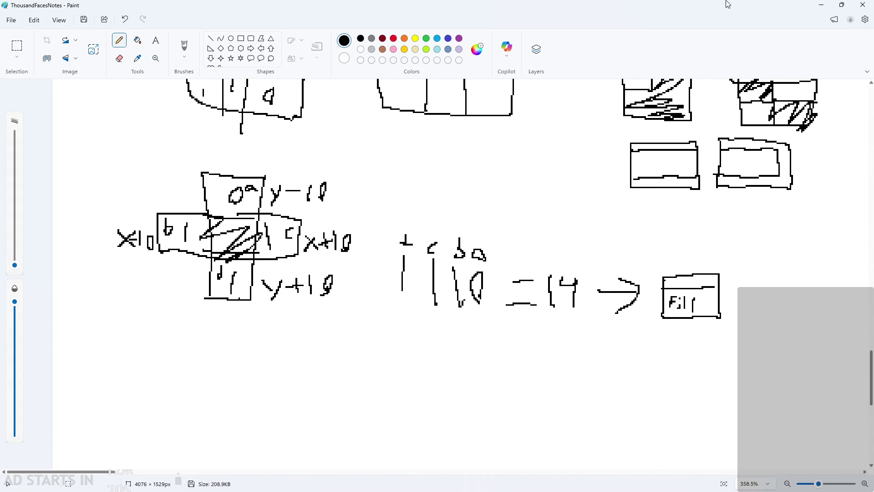
{"action": "left_click", "coordinate": [822, 4]}
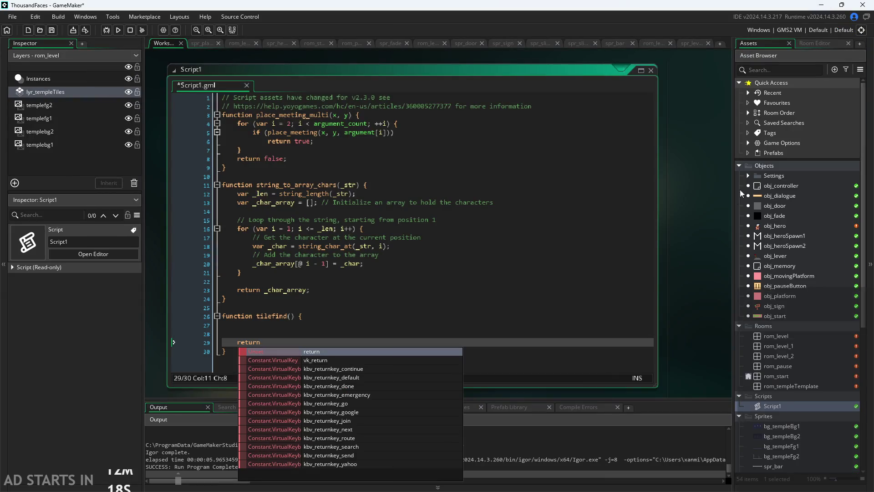
Delete the placeholder return and start a var line in the tilefind function body
{"action": "left_click", "coordinate": [659, 239]}
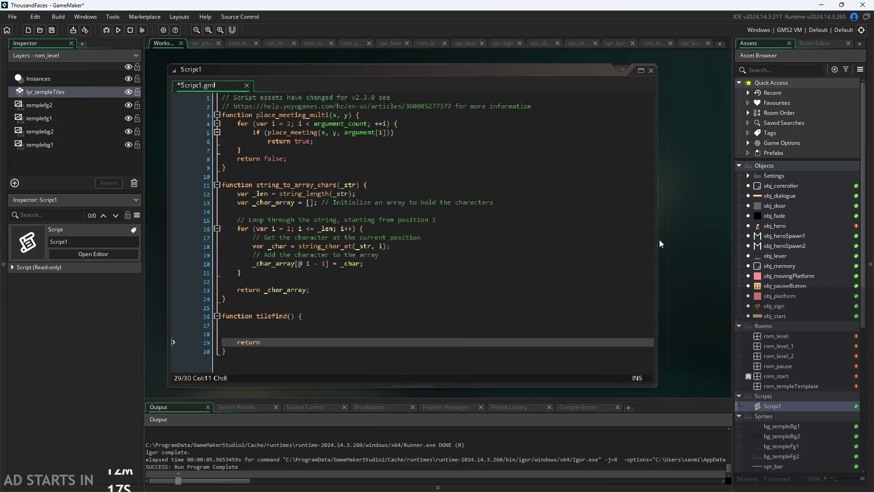
{"action": "double_click", "coordinate": [239, 346]}
{"action": "key", "text": "BackSpace"}
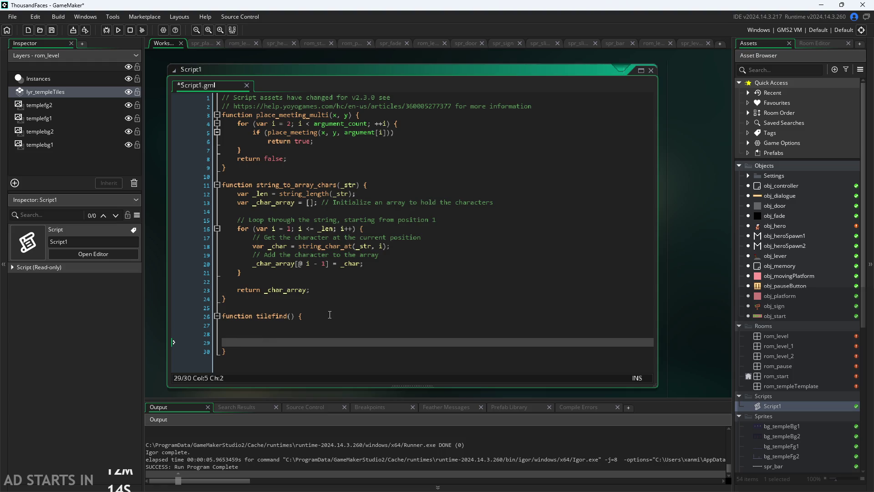
{"action": "left_click", "coordinate": [330, 315]}
{"action": "key", "text": "Return"}
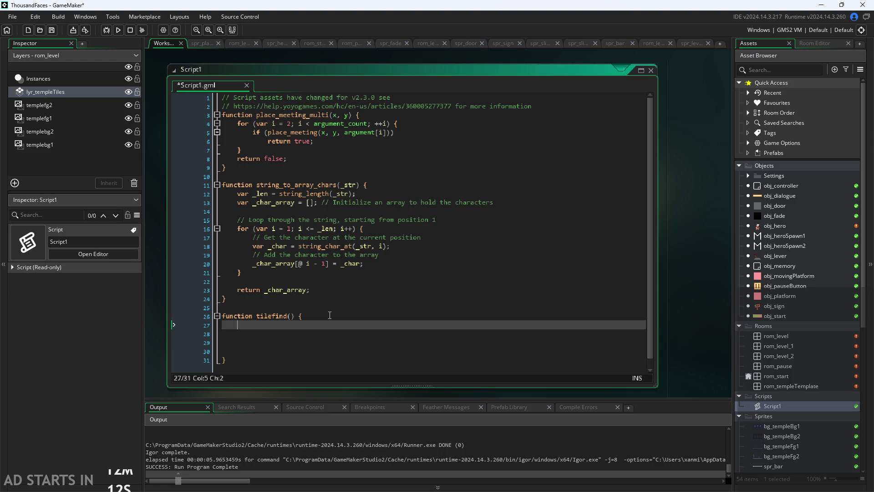
{"action": "type", "text": "var"}
Rename the function from tilefind to autotile and remove the unfinished var
{"action": "left_click", "coordinate": [258, 318]}
{"action": "type", "text": "auto"}
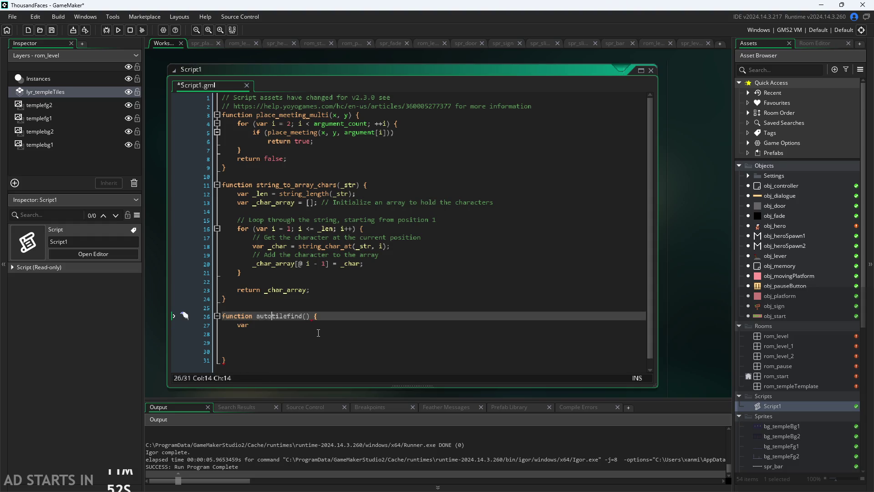
{"action": "left_click", "coordinate": [314, 324]}
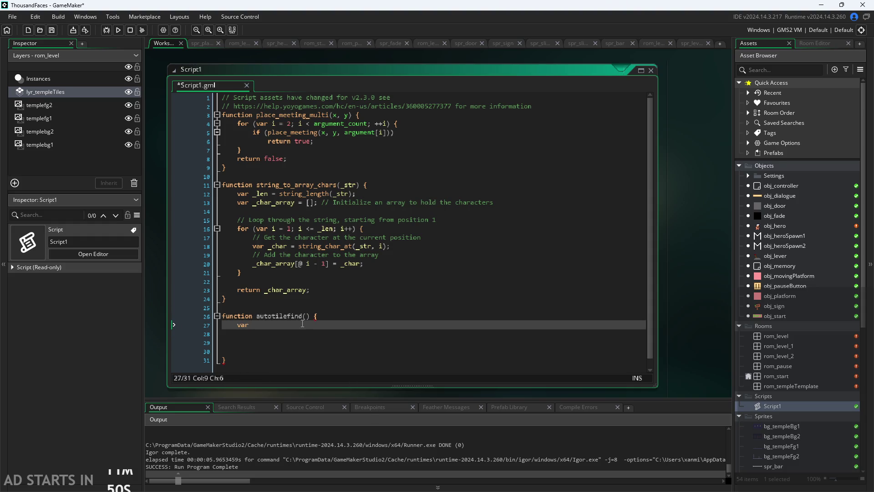
{"action": "left_click", "coordinate": [303, 316]}
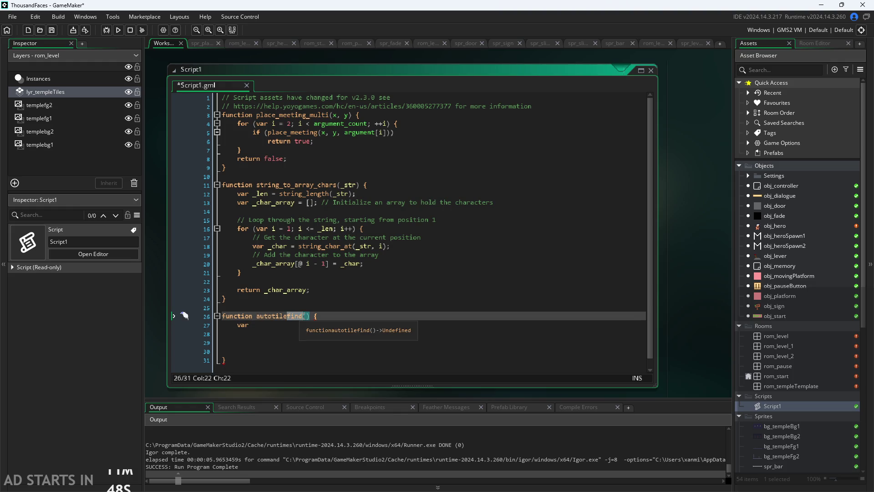
{"action": "key", "text": "BackSpace"}
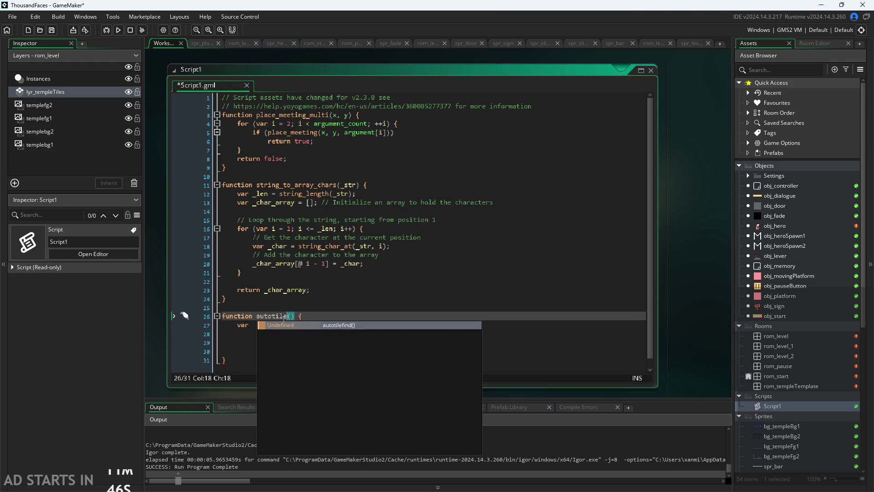
{"action": "left_click", "coordinate": [300, 322]}
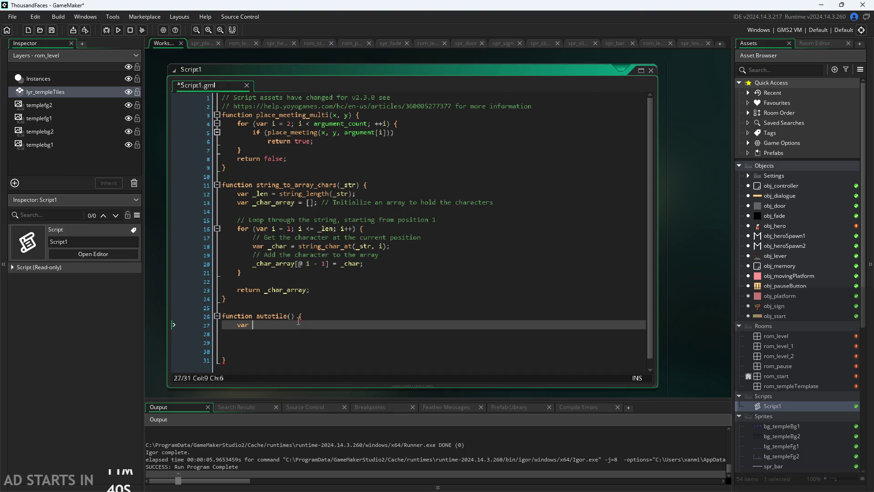
{"action": "key", "text": "BackSpace"}
{"action": "key", "text": "BackSpace"}
{"action": "key", "text": "BackSpace"}
{"action": "left_click", "coordinate": [293, 315]}
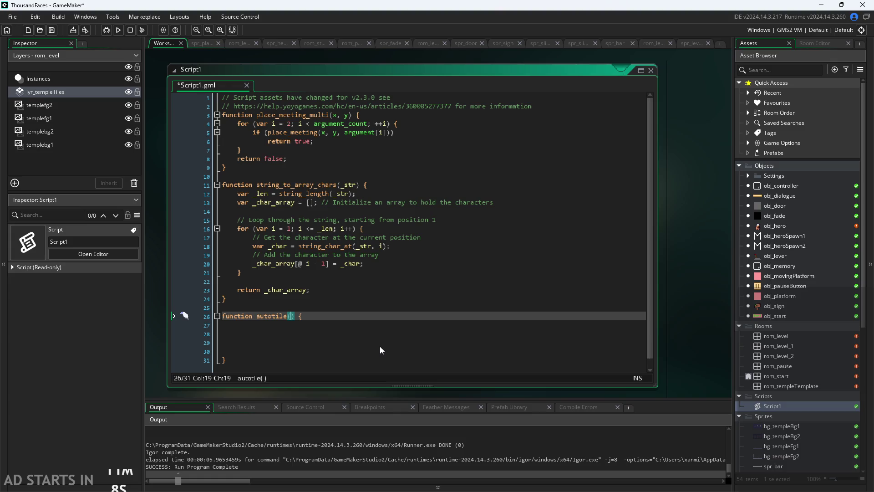
{"action": "type", "text": "St"}
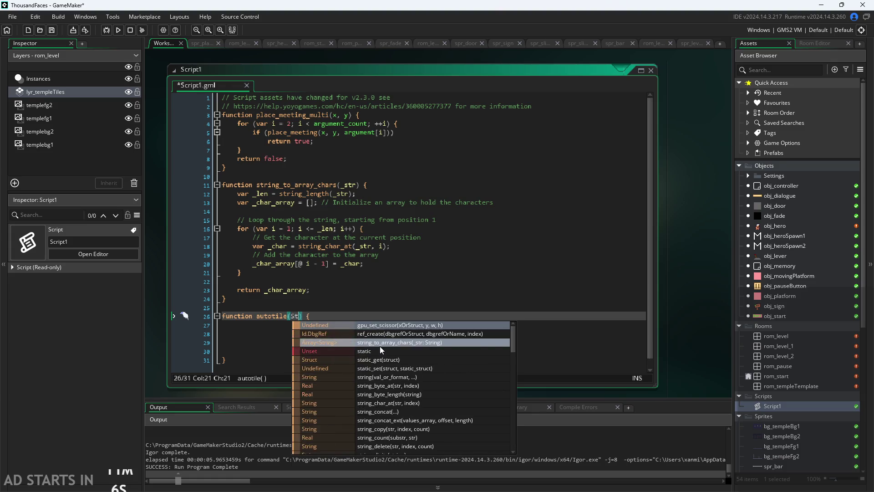
{"action": "key", "text": "BackSpace"}
{"action": "key", "text": "BackSpace"}
{"action": "type", "text": "_ti"}
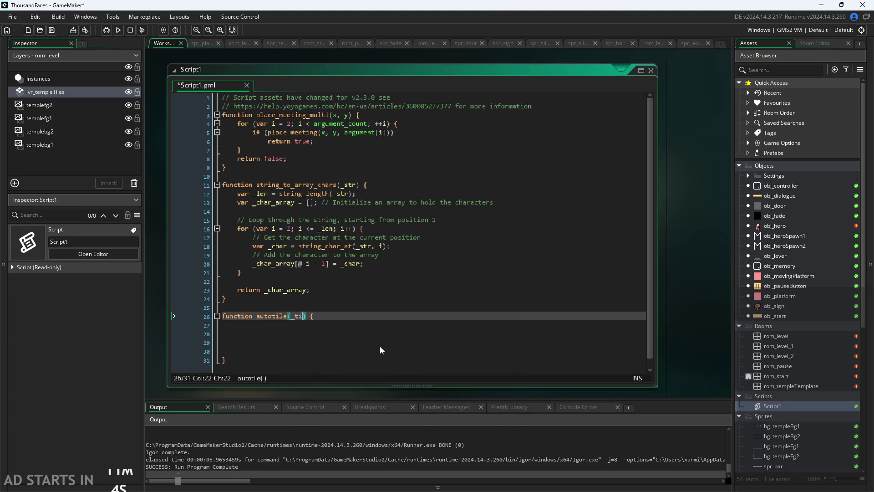
{"action": "type", "text": "leset"}
{"action": "left_click", "coordinate": [319, 325]}
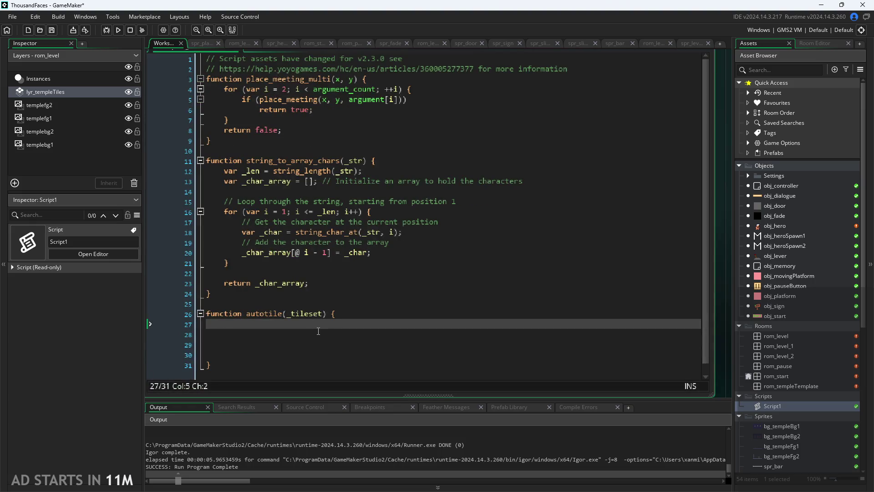
{"action": "scroll", "coordinate": [319, 331], "scroll_direction": "down", "scroll_amount": 1}
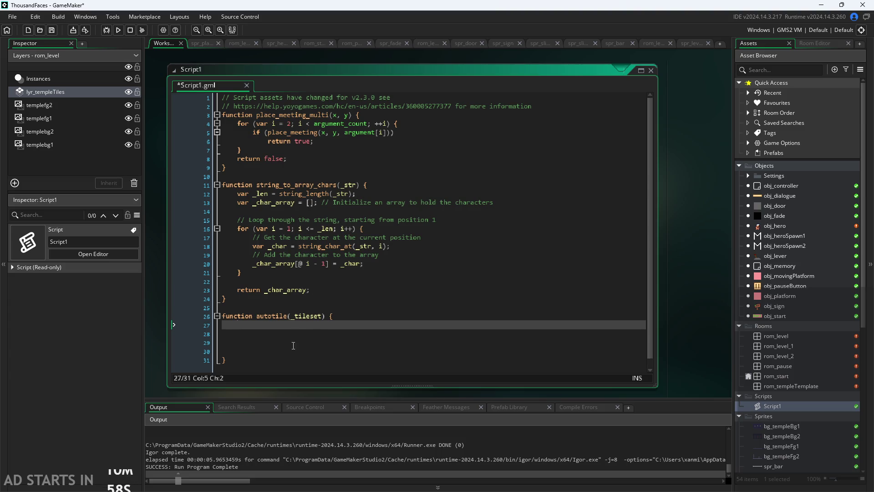
{"action": "scroll", "coordinate": [299, 323], "scroll_direction": "up", "scroll_amount": 1}
{"action": "left_click", "coordinate": [287, 304]}
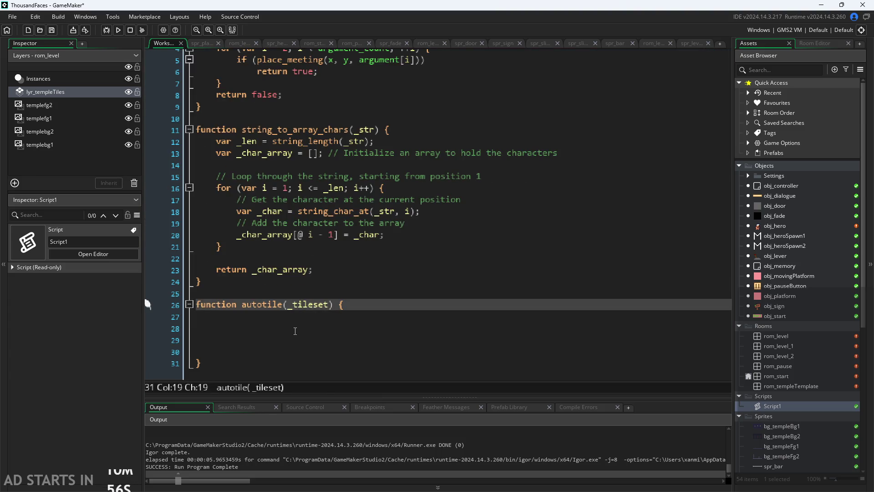
{"action": "left_click", "coordinate": [300, 325]}
{"action": "scroll", "coordinate": [317, 319], "scroll_direction": "down", "scroll_amount": 1}
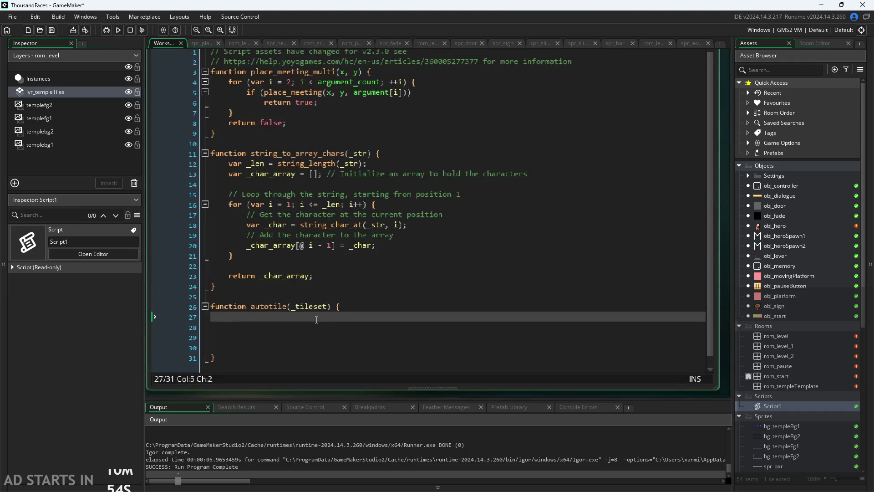
{"action": "scroll", "coordinate": [316, 319], "scroll_direction": "down", "scroll_amount": 1}
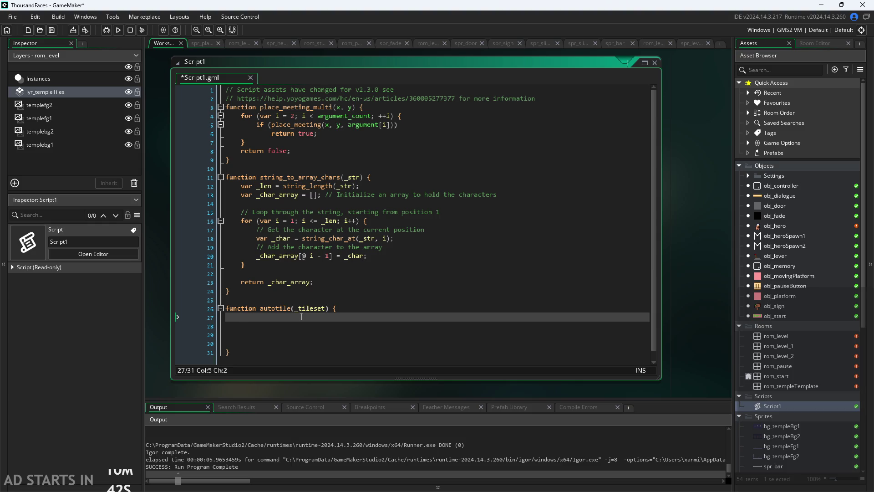
{"action": "left_click", "coordinate": [788, 336]}
{"action": "double_click", "coordinate": [788, 336]}
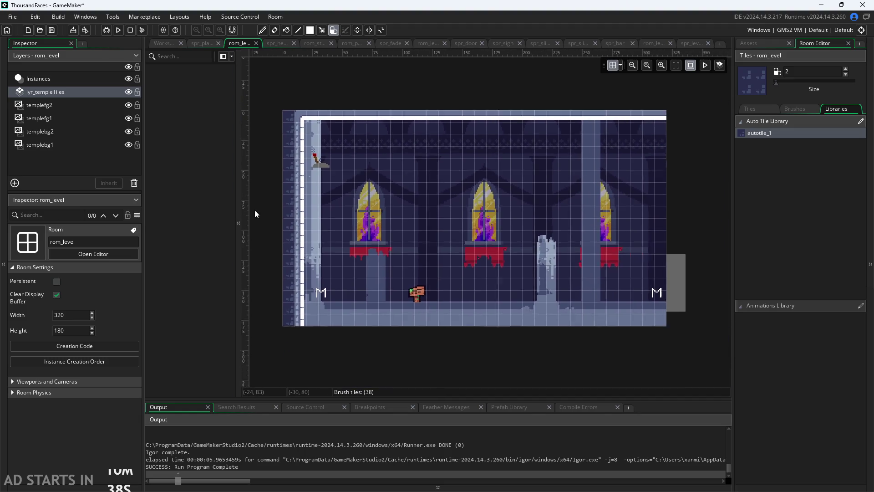
Paint auto-tiled wall runs along the room's top and bottom edges
{"action": "mouse_move", "coordinate": [329, 130]}
{"action": "left_mouse_down"}
{"action": "mouse_move", "coordinate": [485, 143]}
{"action": "mouse_move", "coordinate": [610, 137]}
{"action": "mouse_move", "coordinate": [610, 269]}
{"action": "left_mouse_up"}
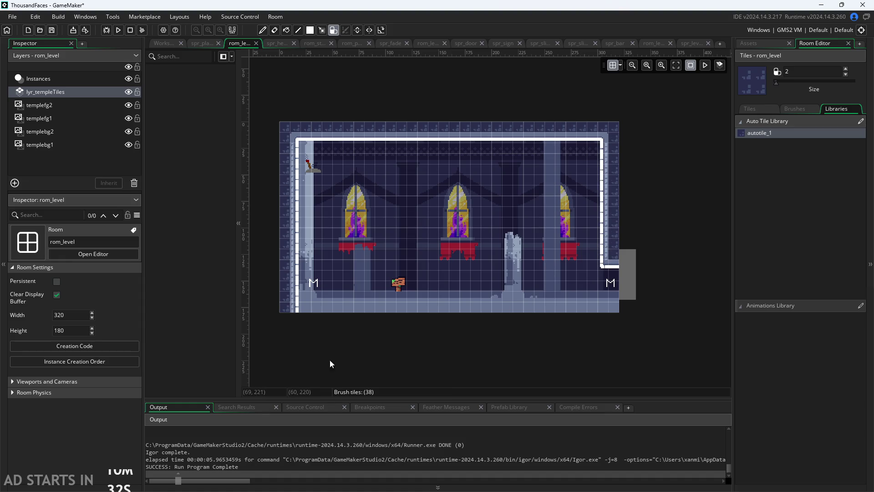
{"action": "mouse_move", "coordinate": [307, 314]}
{"action": "left_mouse_down"}
{"action": "mouse_move", "coordinate": [337, 303]}
{"action": "mouse_move", "coordinate": [567, 307]}
{"action": "mouse_move", "coordinate": [614, 297]}
{"action": "left_mouse_up"}
{"action": "scroll", "coordinate": [274, 289], "scroll_direction": "up", "scroll_amount": 2}
{"action": "scroll", "coordinate": [329, 261], "scroll_direction": "down", "scroll_amount": 2}
{"action": "scroll", "coordinate": [331, 199], "scroll_direction": "up", "scroll_amount": 1}
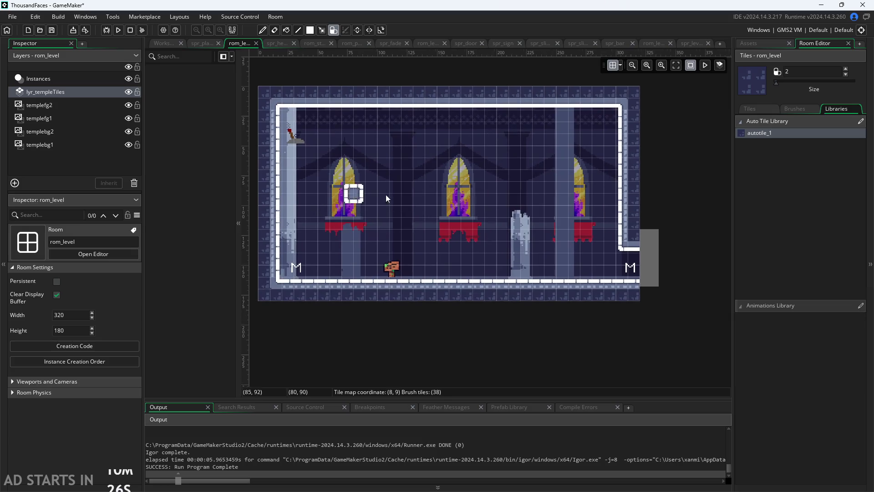
{"action": "scroll", "coordinate": [604, 224], "scroll_direction": "down", "scroll_amount": 1}
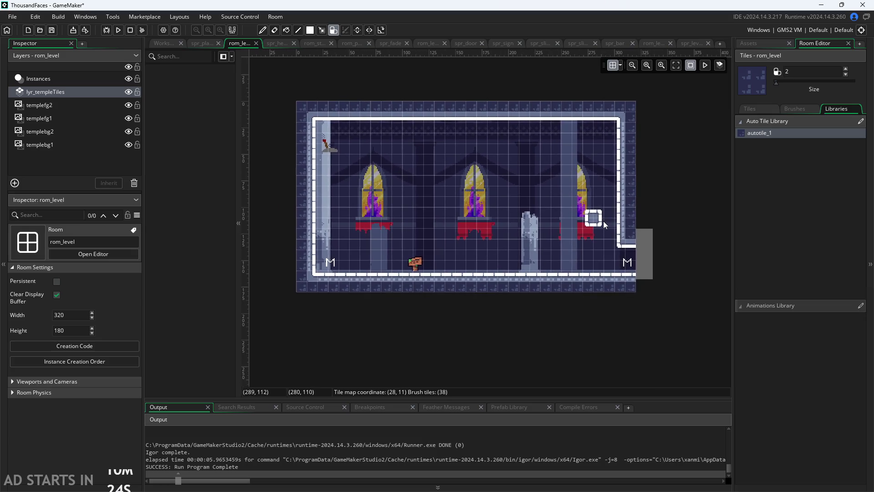
Inspect the painted walls, pan the room view, and show the Asset Browser
{"action": "scroll", "coordinate": [326, 209], "scroll_direction": "up", "scroll_amount": 2}
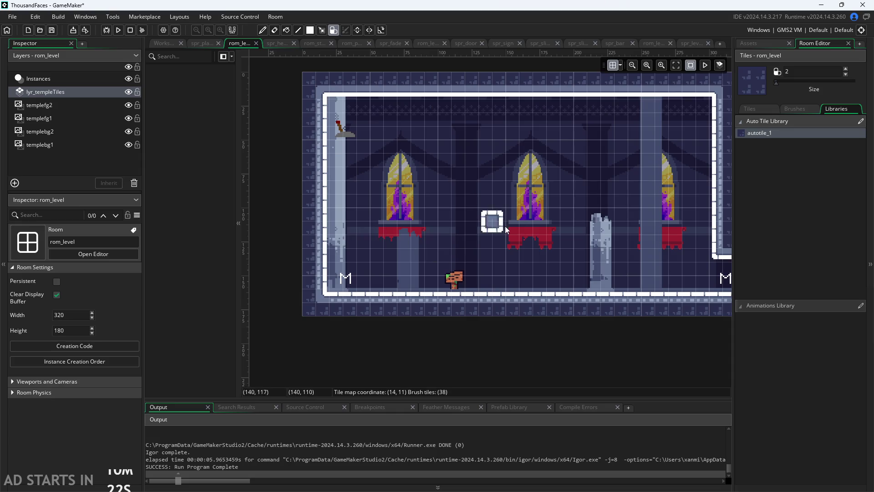
{"action": "scroll", "coordinate": [677, 220], "scroll_direction": "down", "scroll_amount": 1}
{"action": "scroll", "coordinate": [726, 231], "scroll_direction": "up", "scroll_amount": 1}
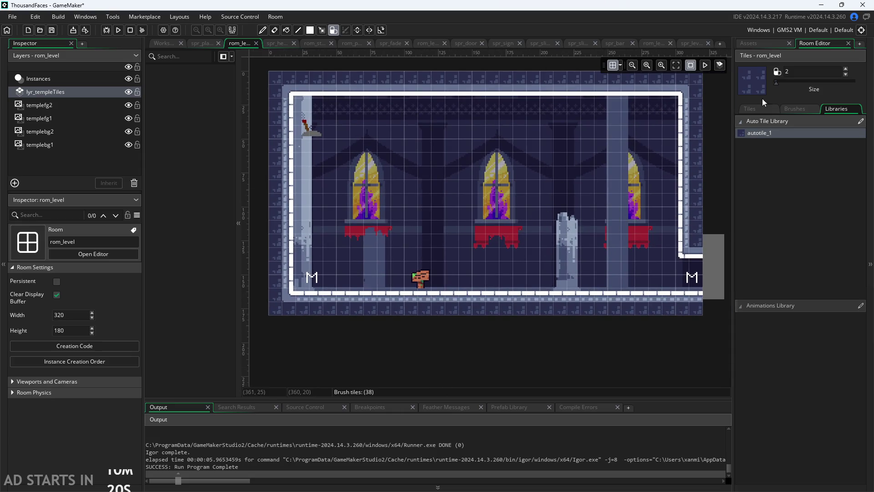
{"action": "scroll", "coordinate": [542, 132], "scroll_direction": "down", "scroll_amount": 1}
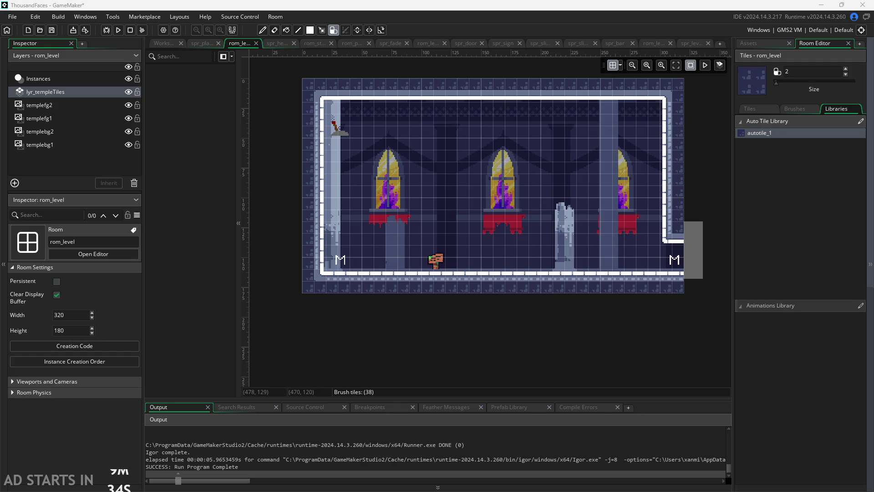
{"action": "scroll", "coordinate": [458, 341], "scroll_direction": "up", "scroll_amount": 2}
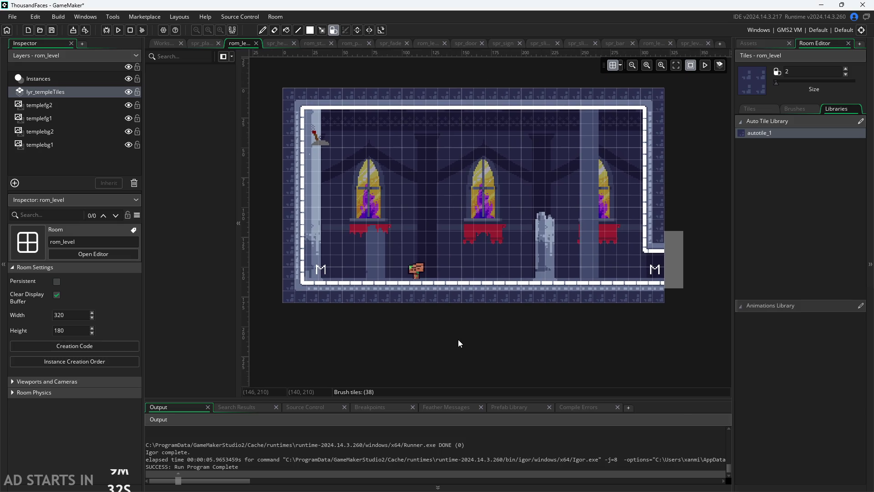
{"action": "scroll", "coordinate": [459, 214], "scroll_direction": "down", "scroll_amount": 2}
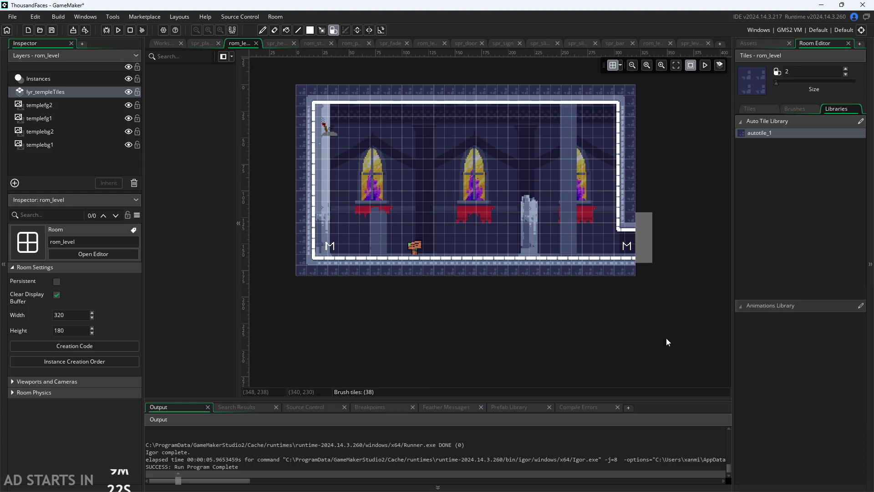
{"action": "left_click_drag", "start_coordinate": [666, 338], "coordinate": [678, 358]}
{"action": "left_click", "coordinate": [773, 45]}
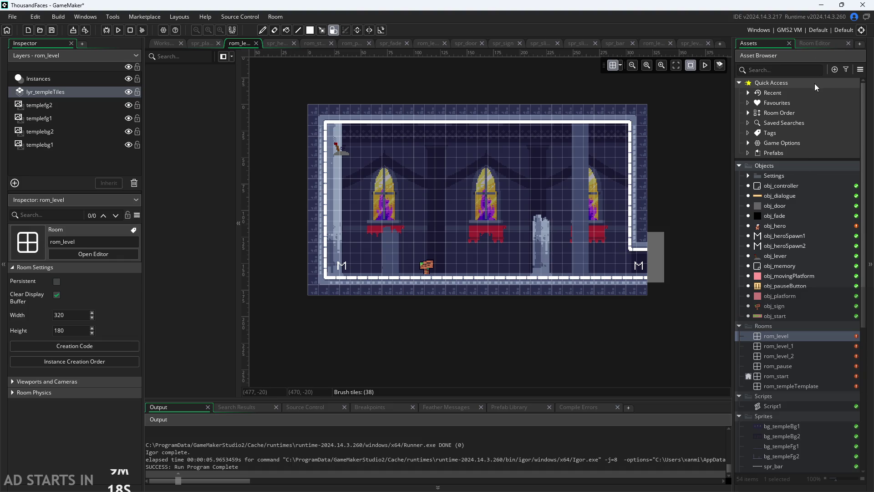
Undo the extra top-wall tiles and repaint the floor across the whole room
{"action": "scroll", "coordinate": [419, 142], "scroll_direction": "up", "scroll_amount": 5}
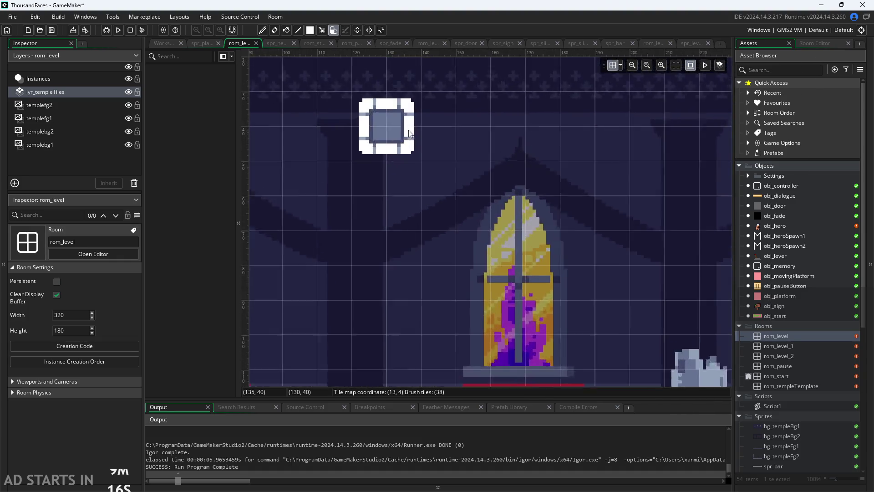
{"action": "scroll", "coordinate": [454, 193], "scroll_direction": "down", "scroll_amount": 5}
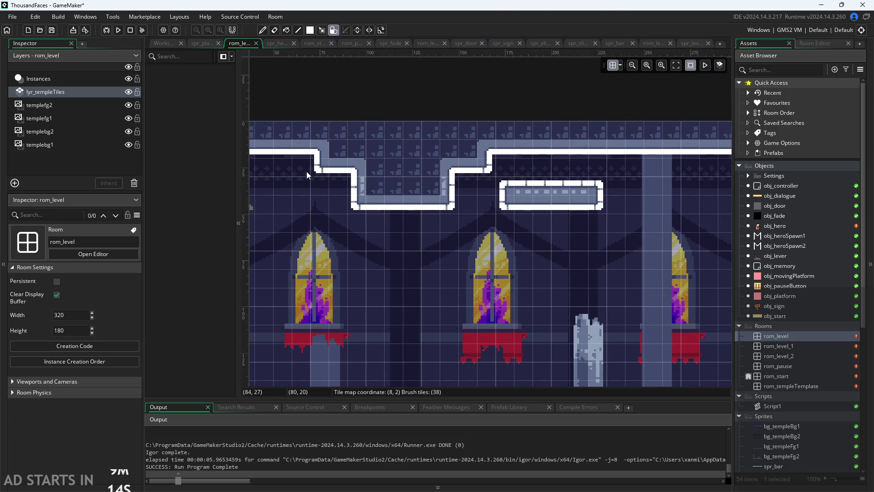
{"action": "key", "text": "ctrl+z"}
{"action": "key", "text": "ctrl+z"}
{"action": "key", "text": "ctrl+z"}
{"action": "scroll", "coordinate": [531, 260], "scroll_direction": "down", "scroll_amount": 3}
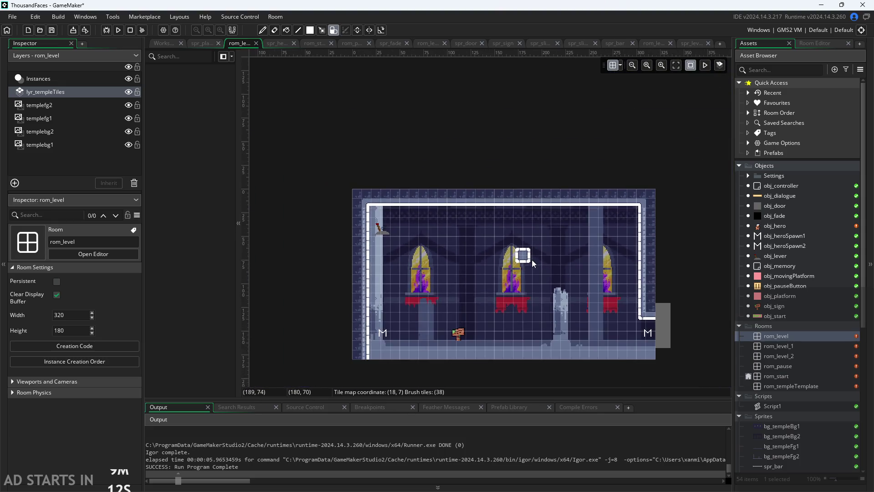
{"action": "key", "text": "ctrl+z"}
{"action": "scroll", "coordinate": [431, 274], "scroll_direction": "up", "scroll_amount": 1}
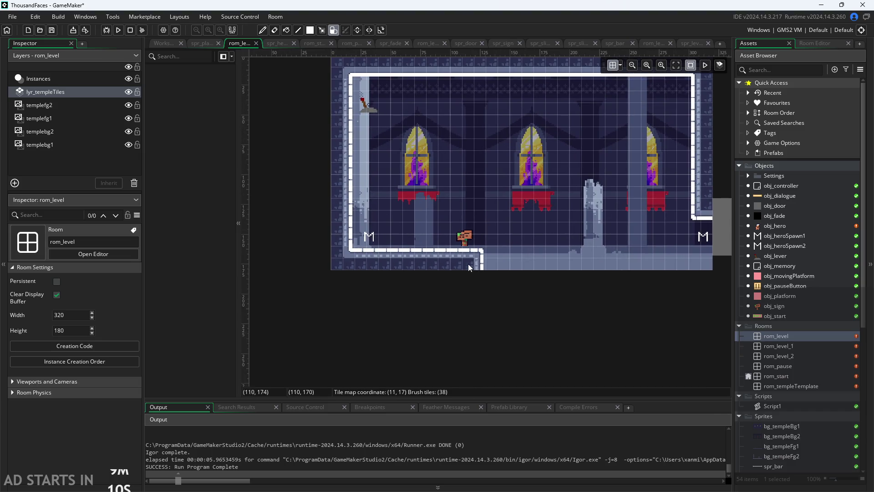
{"action": "left_click", "coordinate": [482, 251]}
Turn on Snap in the room grid settings, then return to the Script1 code
{"action": "scroll", "coordinate": [483, 251], "scroll_direction": "up", "scroll_amount": 1}
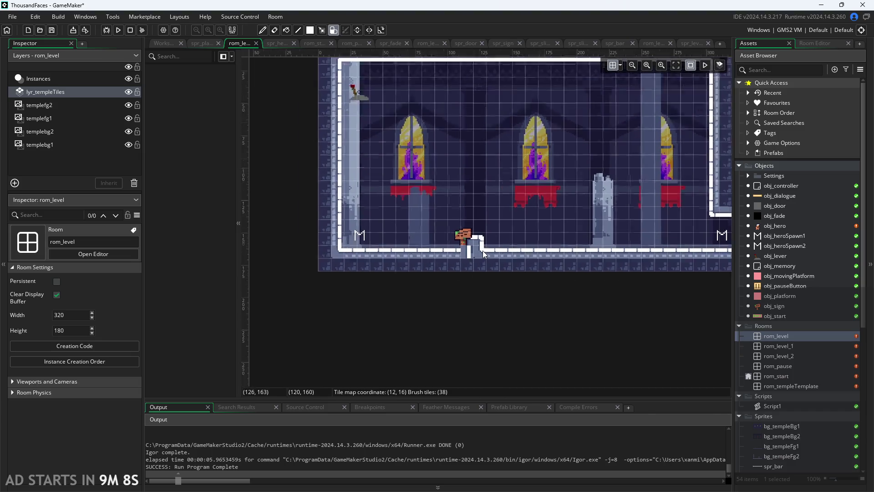
{"action": "scroll", "coordinate": [476, 291], "scroll_direction": "up", "scroll_amount": 6}
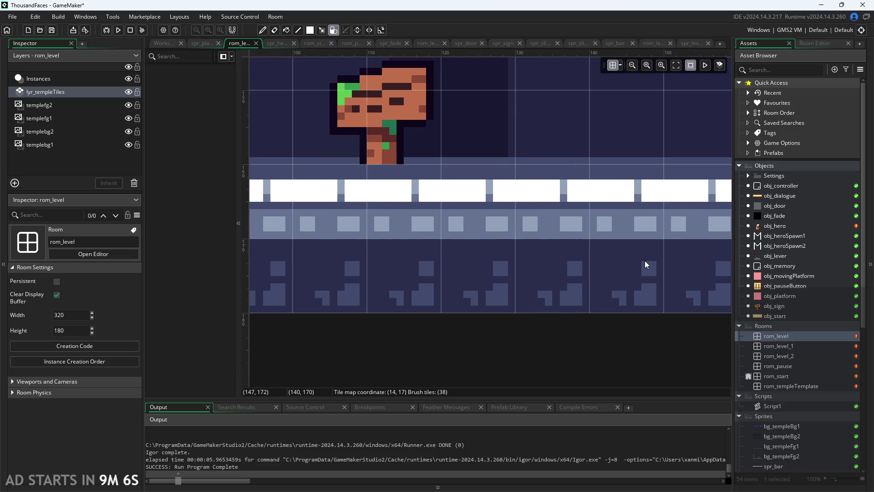
{"action": "scroll", "coordinate": [645, 261], "scroll_direction": "down", "scroll_amount": 2}
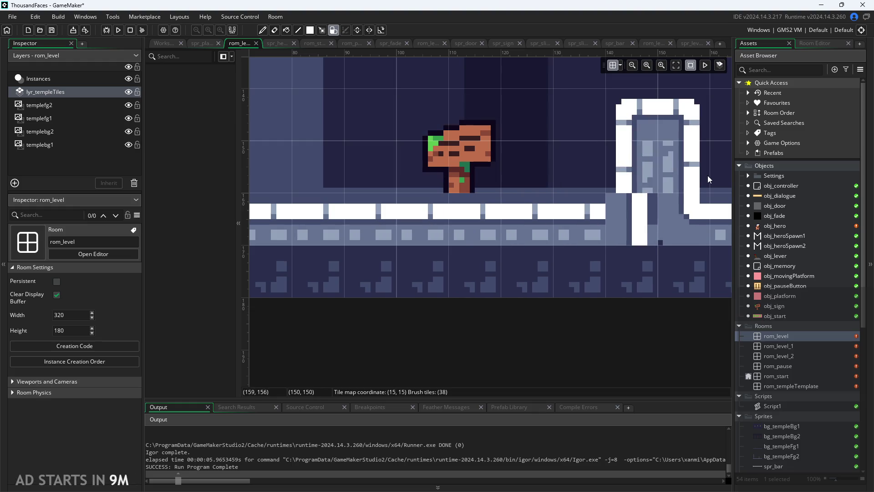
{"action": "scroll", "coordinate": [654, 192], "scroll_direction": "down", "scroll_amount": 3}
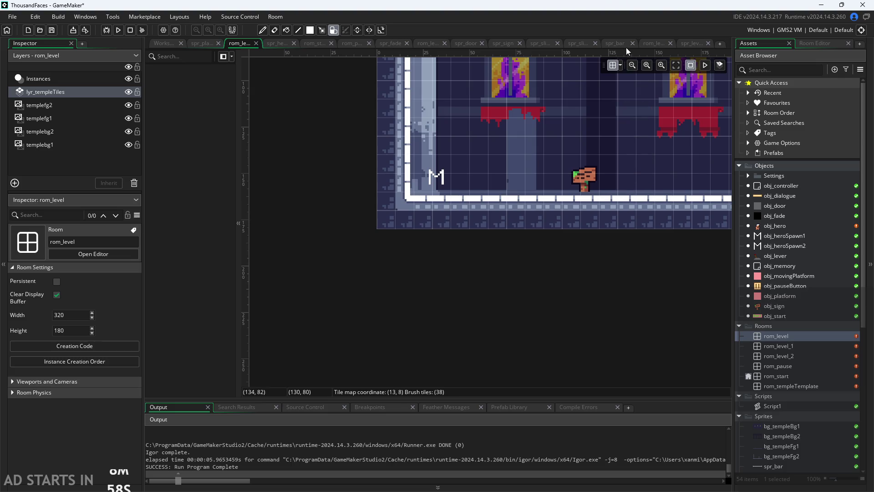
{"action": "left_click", "coordinate": [621, 65]}
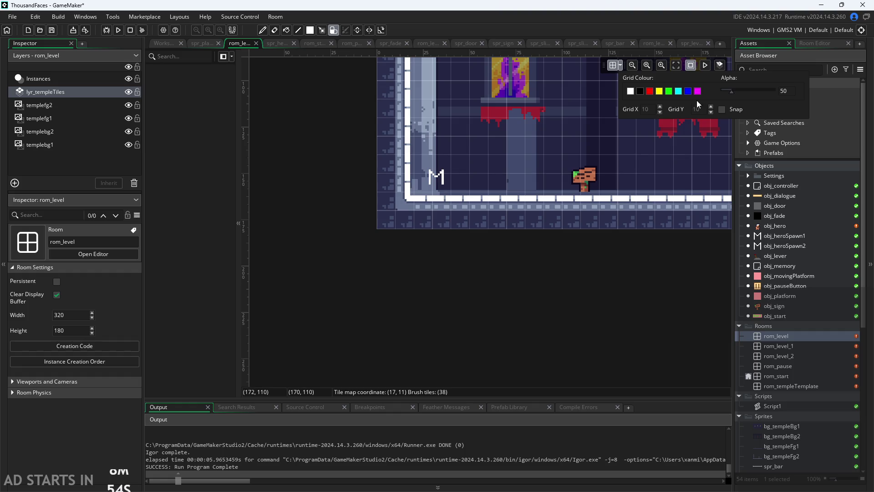
{"action": "left_click", "coordinate": [722, 110]}
{"action": "scroll", "coordinate": [560, 136], "scroll_direction": "down", "scroll_amount": 2}
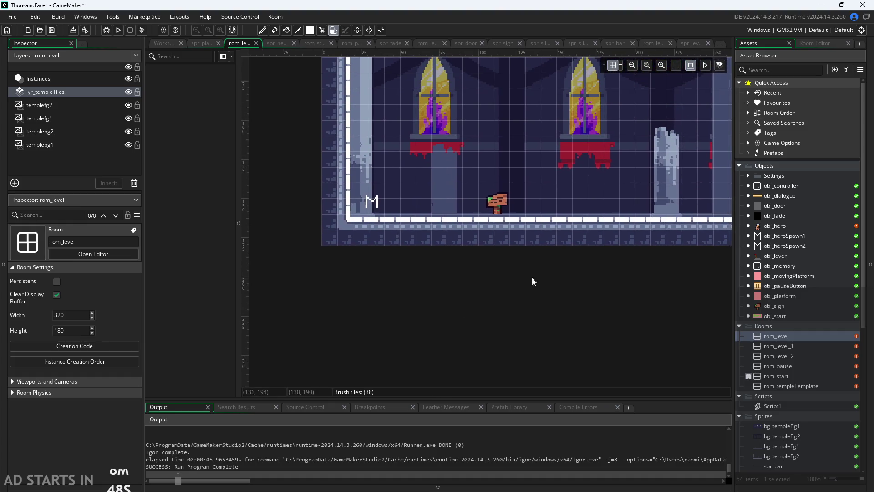
{"action": "scroll", "coordinate": [548, 328], "scroll_direction": "down", "scroll_amount": 2}
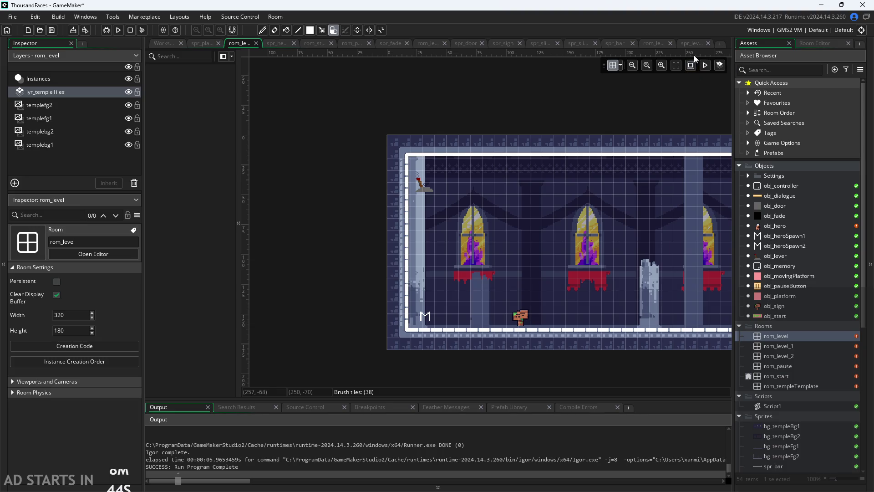
{"action": "left_click_drag", "start_coordinate": [601, 205], "coordinate": [504, 190]}
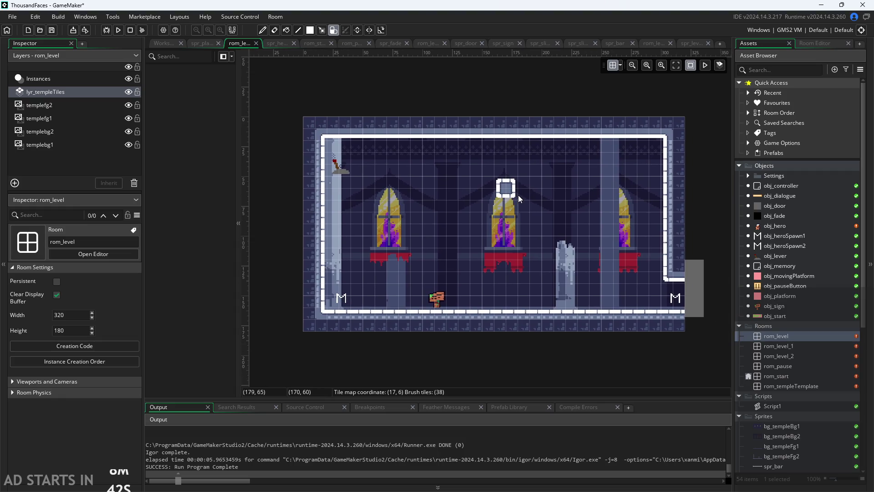
{"action": "left_click", "coordinate": [168, 43]}
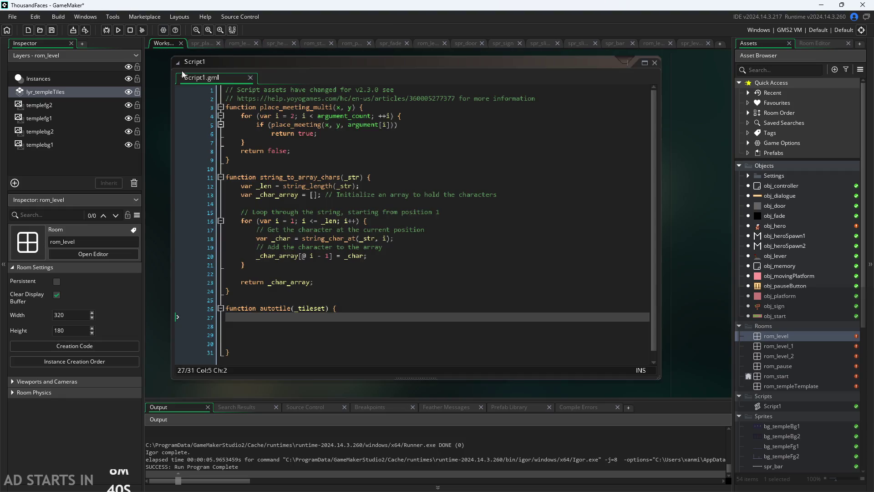
Place the caret in the empty autotile function body and try code completion
{"action": "left_click", "coordinate": [346, 321]}
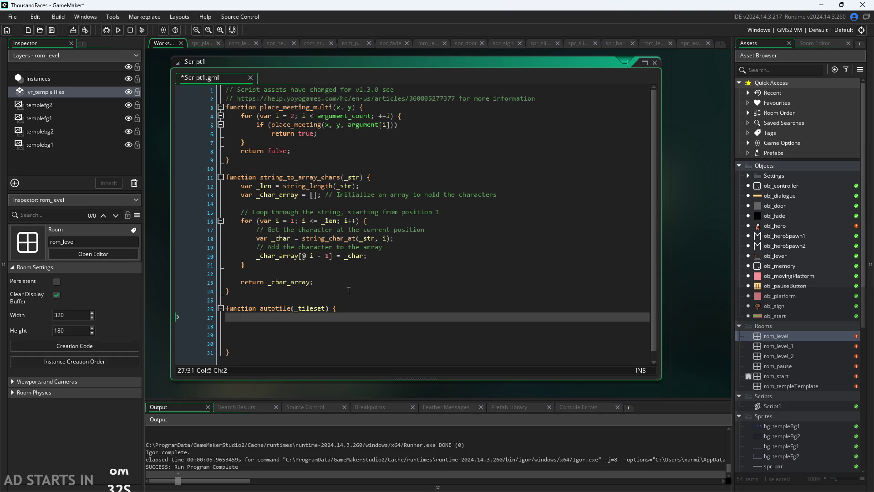
{"action": "key", "text": "ctrl+space"}
{"action": "key", "text": "Escape"}
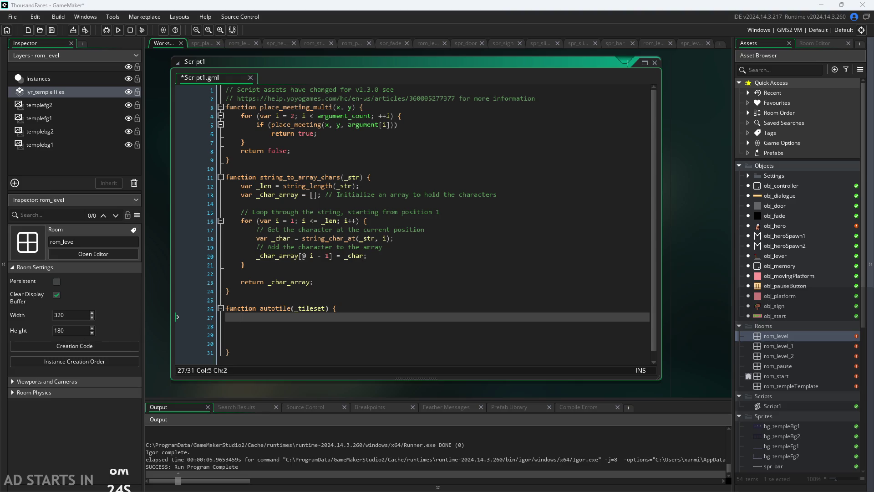
Switch to Paint's ThousandFacesNotes canvas with the autotiling neighbour sketches
{"action": "key", "text": "alt+Tab"}
{"action": "scroll", "coordinate": [511, 234], "scroll_direction": "down", "scroll_amount": 3}
{"action": "scroll", "coordinate": [402, 248], "scroll_direction": "down", "scroll_amount": 5}
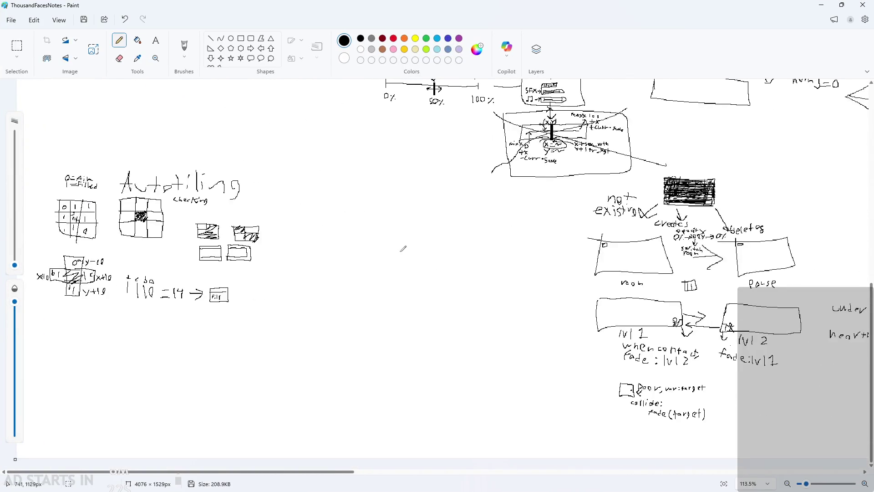
Handwrite autotile(ts){ beside the autotiling sketches
{"action": "scroll", "coordinate": [213, 216], "scroll_direction": "up", "scroll_amount": 6}
{"action": "scroll", "coordinate": [250, 195], "scroll_direction": "up", "scroll_amount": 3}
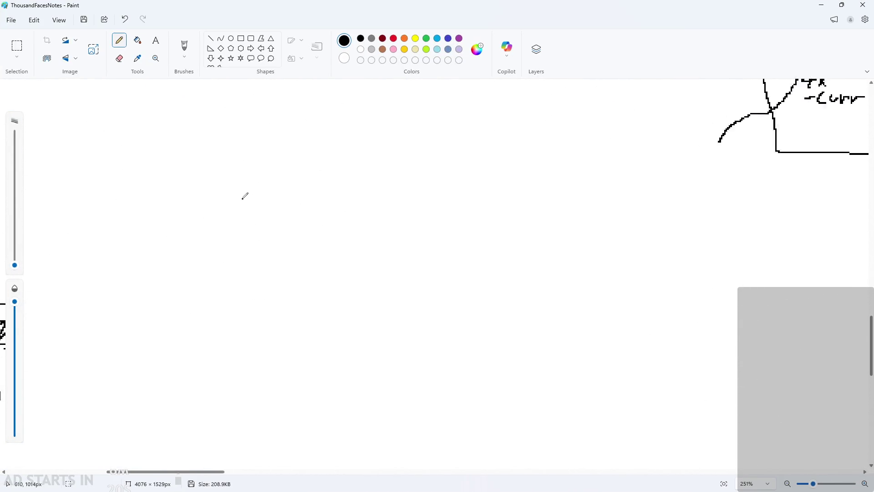
{"action": "mouse_move", "coordinate": [240, 181]}
{"action": "left_mouse_down"}
{"action": "mouse_move", "coordinate": [246, 201]}
{"action": "mouse_move", "coordinate": [272, 181]}
{"action": "left_mouse_up"}
{"action": "left_click_drag", "start_coordinate": [299, 180], "coordinate": [286, 203]}
{"action": "left_click_drag", "start_coordinate": [302, 151], "coordinate": [324, 171]}
{"action": "left_click_drag", "start_coordinate": [320, 187], "coordinate": [336, 196]}
{"action": "mouse_move", "coordinate": [375, 157]}
{"action": "left_mouse_down"}
{"action": "mouse_move", "coordinate": [364, 203]}
{"action": "mouse_move", "coordinate": [379, 177]}
{"action": "mouse_move", "coordinate": [389, 193]}
{"action": "left_mouse_up"}
{"action": "left_click", "coordinate": [393, 157]}
{"action": "left_click_drag", "start_coordinate": [410, 159], "coordinate": [415, 208]}
{"action": "mouse_move", "coordinate": [427, 195]}
{"action": "left_mouse_down"}
{"action": "mouse_move", "coordinate": [442, 198]}
{"action": "mouse_move", "coordinate": [456, 219]}
{"action": "left_mouse_up"}
{"action": "mouse_move", "coordinate": [496, 163]}
{"action": "left_mouse_down"}
{"action": "mouse_move", "coordinate": [484, 225]}
{"action": "mouse_move", "coordinate": [503, 233]}
{"action": "left_mouse_up"}
{"action": "left_click_drag", "start_coordinate": [663, 155], "coordinate": [655, 260]}
{"action": "left_click_drag", "start_coordinate": [517, 159], "coordinate": [518, 221]}
{"action": "mouse_move", "coordinate": [499, 195]}
{"action": "left_mouse_down"}
{"action": "mouse_move", "coordinate": [560, 181]}
{"action": "mouse_move", "coordinate": [589, 214]}
{"action": "mouse_move", "coordinate": [551, 258]}
{"action": "left_mouse_up"}
{"action": "mouse_move", "coordinate": [749, 172]}
{"action": "left_mouse_down"}
{"action": "mouse_move", "coordinate": [703, 246]}
{"action": "mouse_move", "coordinate": [728, 267]}
{"action": "left_mouse_up"}
Handwrite a room X line below the autotile heading
{"action": "scroll", "coordinate": [710, 260], "scroll_direction": "down", "scroll_amount": 3}
{"action": "scroll", "coordinate": [453, 299], "scroll_direction": "down", "scroll_amount": 3}
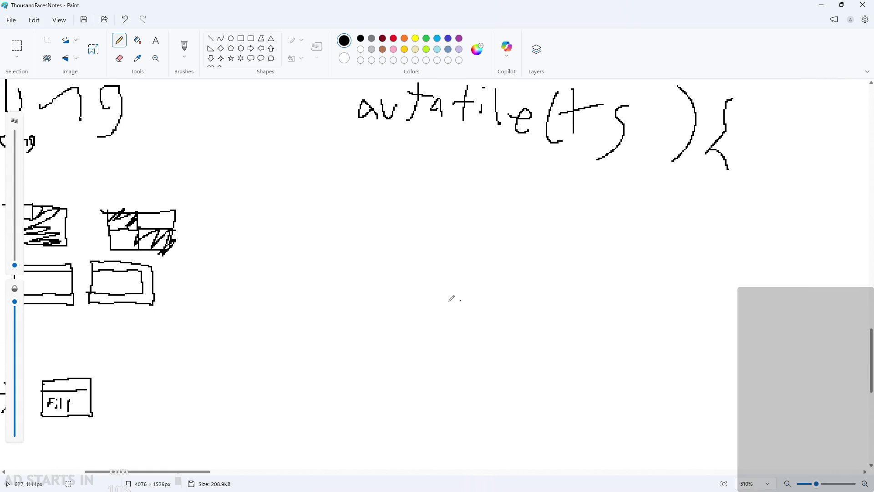
{"action": "scroll", "coordinate": [334, 178], "scroll_direction": "up", "scroll_amount": 4}
{"action": "scroll", "coordinate": [379, 203], "scroll_direction": "down", "scroll_amount": 2}
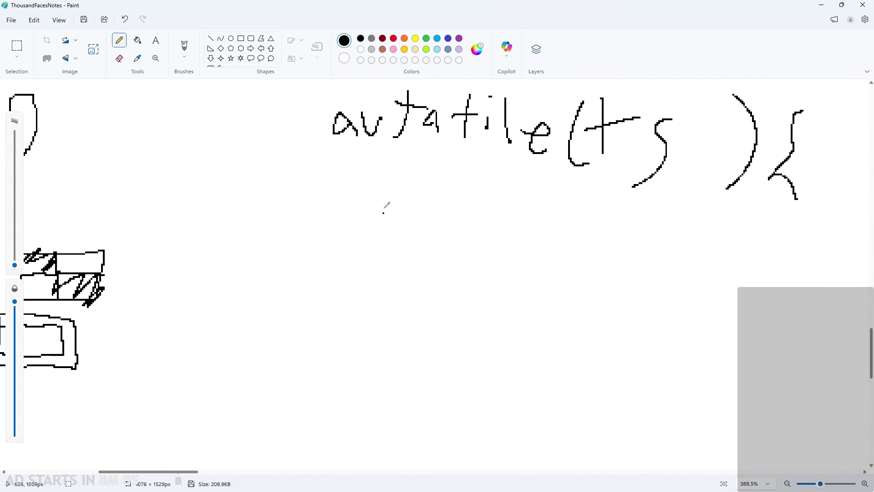
{"action": "mouse_move", "coordinate": [344, 173]}
{"action": "left_mouse_down"}
{"action": "mouse_move", "coordinate": [345, 199]}
{"action": "mouse_move", "coordinate": [368, 171]}
{"action": "left_mouse_up"}
{"action": "mouse_move", "coordinate": [368, 189]}
{"action": "left_mouse_down"}
{"action": "mouse_move", "coordinate": [374, 200]}
{"action": "mouse_move", "coordinate": [379, 195]}
{"action": "left_mouse_up"}
{"action": "mouse_move", "coordinate": [400, 186]}
{"action": "left_mouse_down"}
{"action": "mouse_move", "coordinate": [390, 201]}
{"action": "mouse_move", "coordinate": [412, 203]}
{"action": "left_mouse_up"}
{"action": "mouse_move", "coordinate": [438, 185]}
{"action": "left_mouse_down"}
{"action": "mouse_move", "coordinate": [448, 198]}
{"action": "mouse_move", "coordinate": [521, 211]}
{"action": "left_mouse_up"}
{"action": "left_click_drag", "start_coordinate": [521, 180], "coordinate": [497, 229]}
Handwrite room Y on a third line, then minimize Paint to return to GameMaker
{"action": "mouse_move", "coordinate": [332, 230]}
{"action": "left_mouse_down"}
{"action": "mouse_move", "coordinate": [358, 226]}
{"action": "mouse_move", "coordinate": [416, 246]}
{"action": "mouse_move", "coordinate": [466, 244]}
{"action": "mouse_move", "coordinate": [467, 259]}
{"action": "left_mouse_up"}
{"action": "left_click_drag", "start_coordinate": [490, 234], "coordinate": [532, 268]}
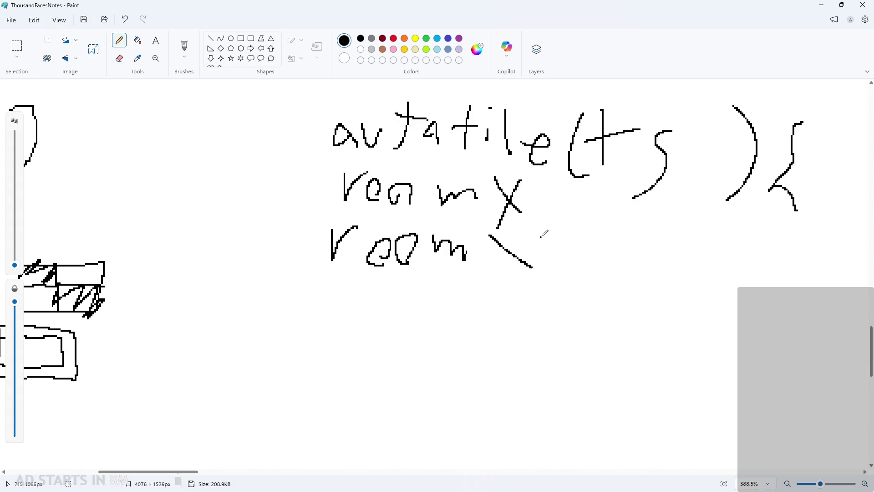
{"action": "left_click_drag", "start_coordinate": [542, 235], "coordinate": [527, 292]}
{"action": "scroll", "coordinate": [501, 310], "scroll_direction": "down", "scroll_amount": 1}
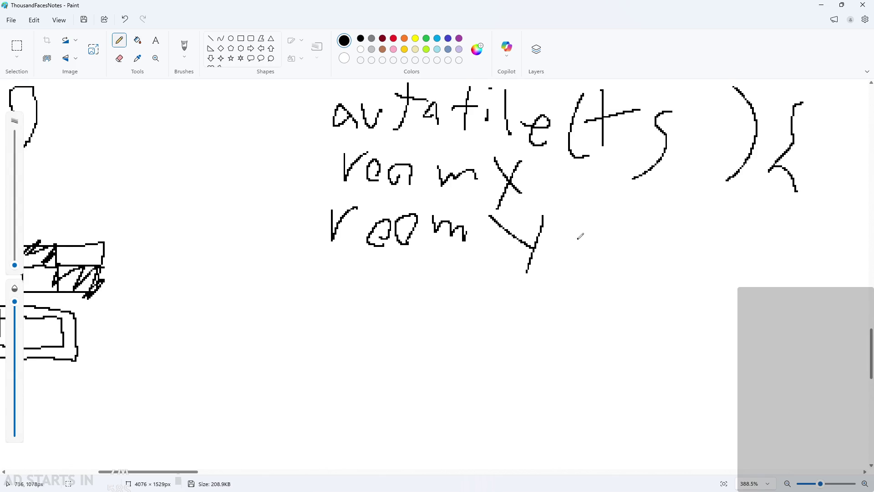
{"action": "scroll", "coordinate": [582, 241], "scroll_direction": "up", "scroll_amount": 1}
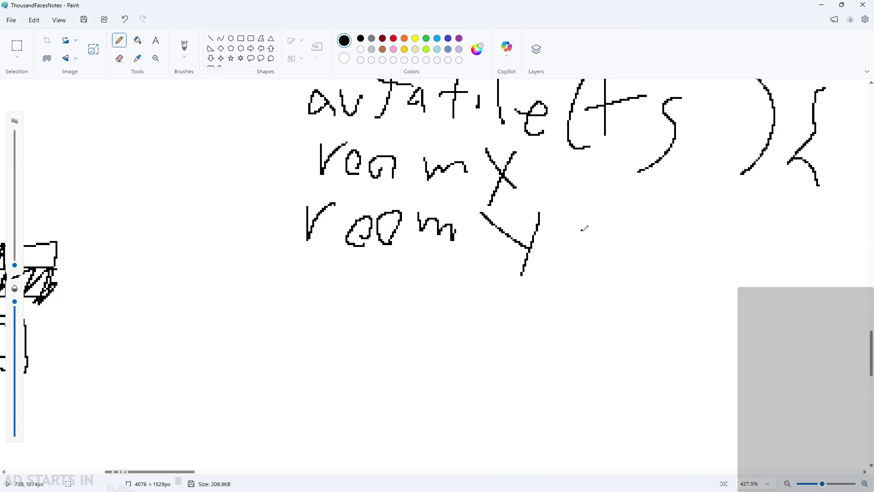
{"action": "scroll", "coordinate": [584, 228], "scroll_direction": "down", "scroll_amount": 1}
{"action": "scroll", "coordinate": [585, 228], "scroll_direction": "up", "scroll_amount": 2}
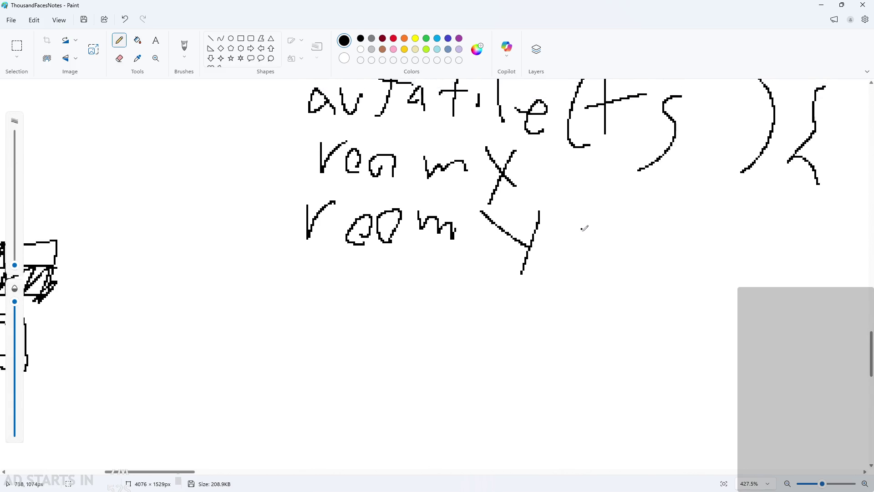
{"action": "scroll", "coordinate": [584, 228], "scroll_direction": "down", "scroll_amount": 1}
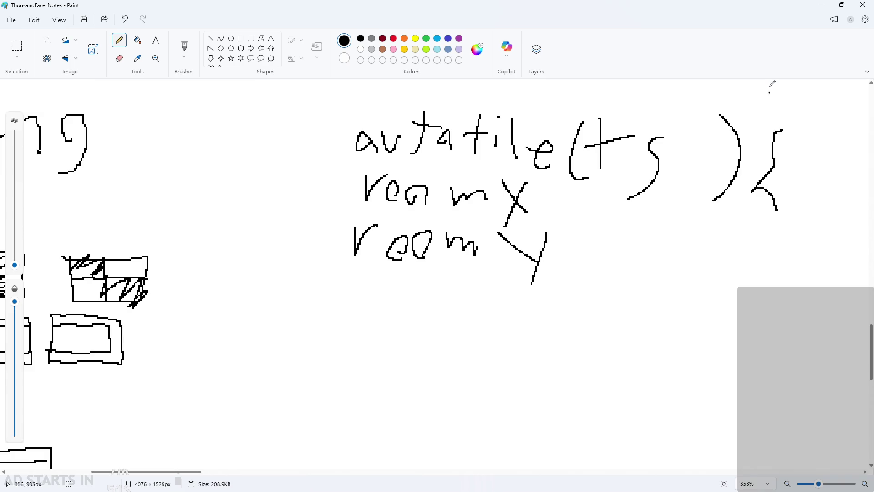
{"action": "left_click", "coordinate": [829, 6]}
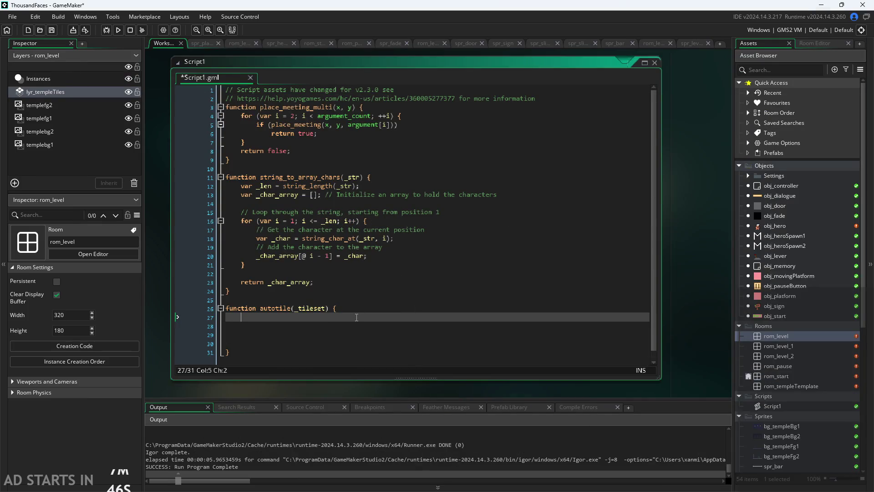
Write tilenumx=room_width/10; and tilenumy=room_height/10; at the top of the autotile body
{"action": "type", "text": "roomx="}
{"action": "key", "text": "BackSpace"}
{"action": "key", "text": "BackSpace"}
{"action": "key", "text": "BackSpace"}
{"action": "type", "text": "tile"}
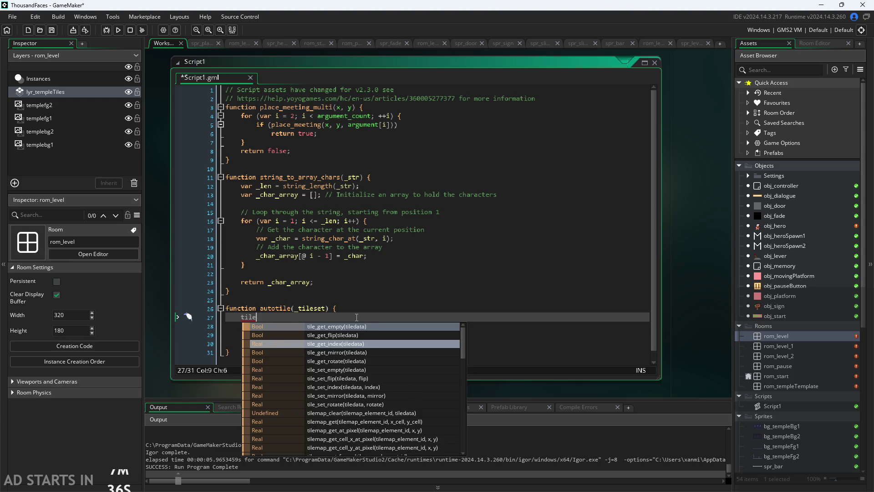
{"action": "type", "text": "width"}
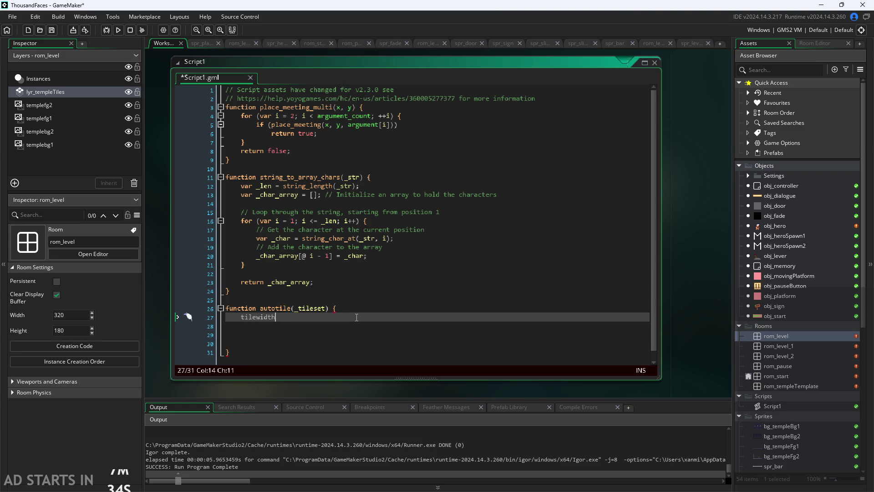
{"action": "key", "text": "BackSpace"}
{"action": "key", "text": "BackSpace"}
{"action": "key", "text": "BackSpace"}
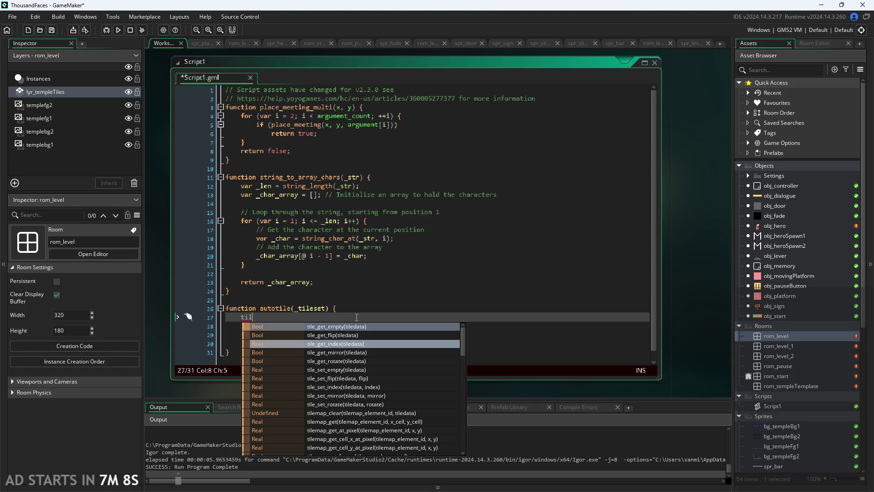
{"action": "type", "text": "ex"}
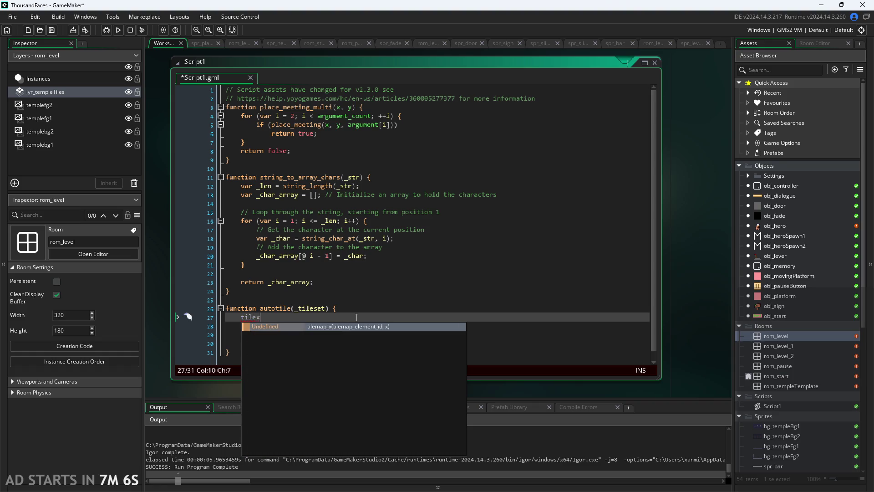
{"action": "key", "text": "BackSpace"}
{"action": "type", "text": "numx"}
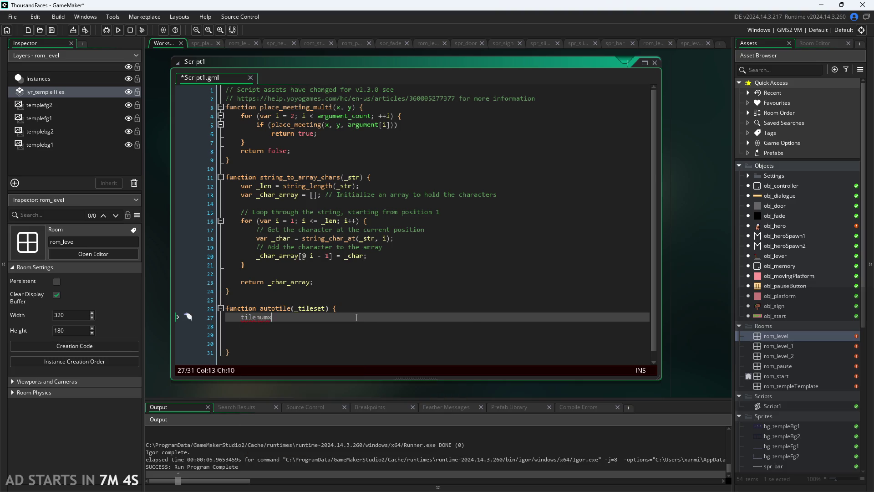
{"action": "type", "text": "=room+"}
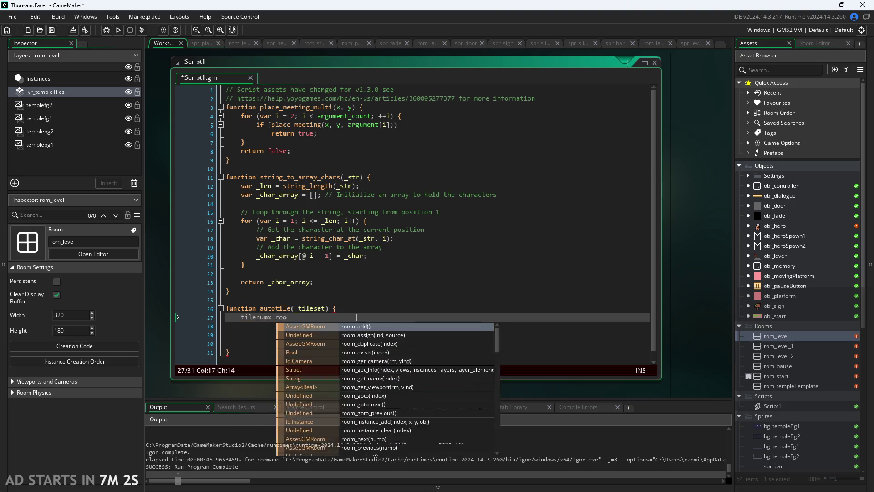
{"action": "key", "text": "BackSpace"}
{"action": "type", "text": "_"}
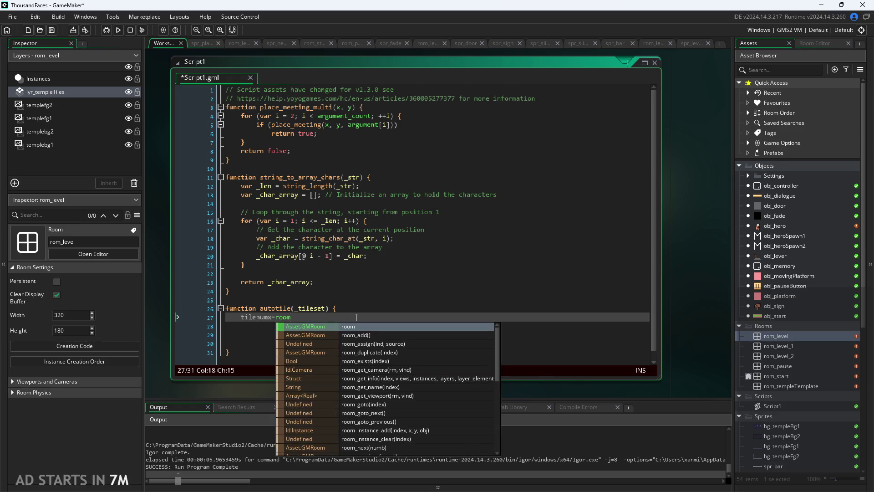
{"action": "type", "text": "width"}
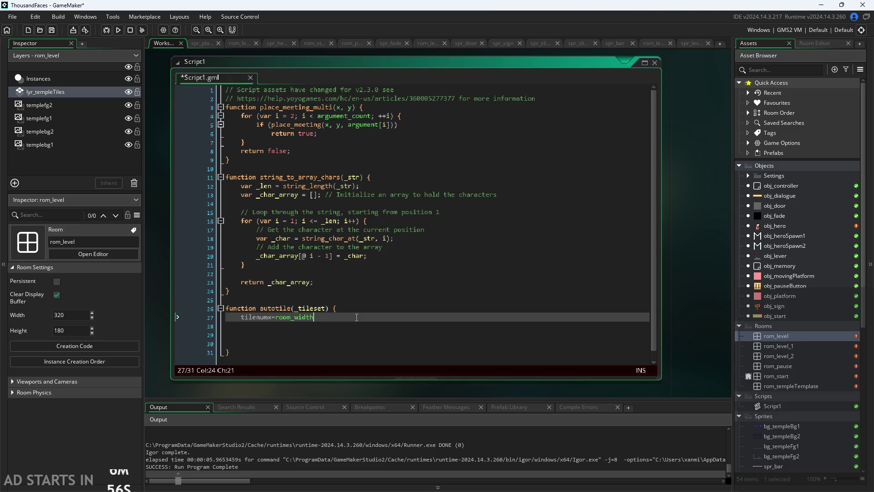
{"action": "type", "text": "/10;"}
{"action": "key", "text": "Return"}
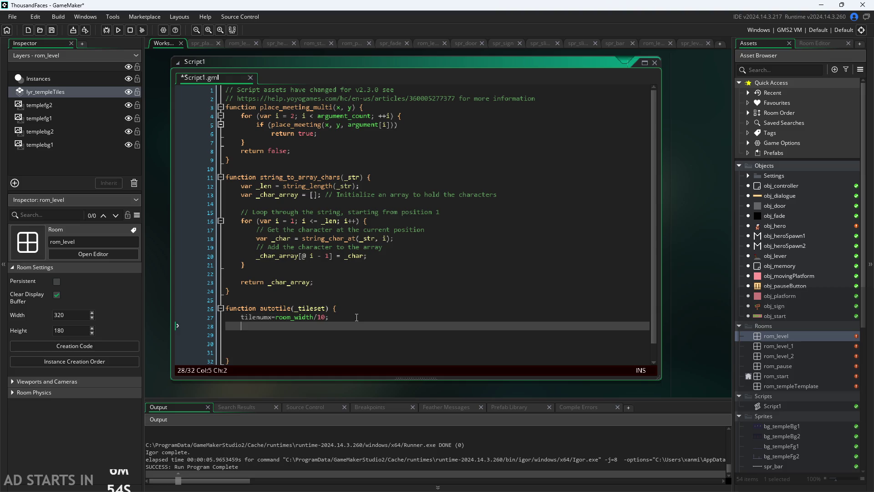
{"action": "type", "text": "tilenu"}
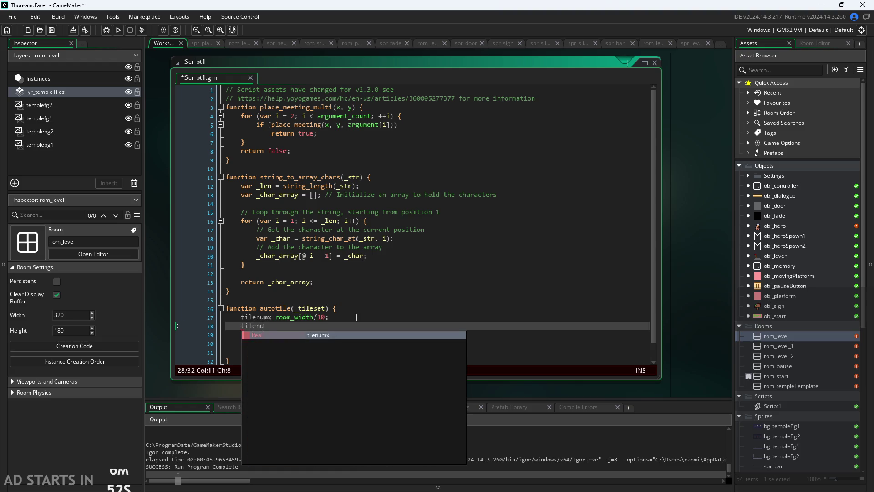
{"action": "type", "text": "my="}
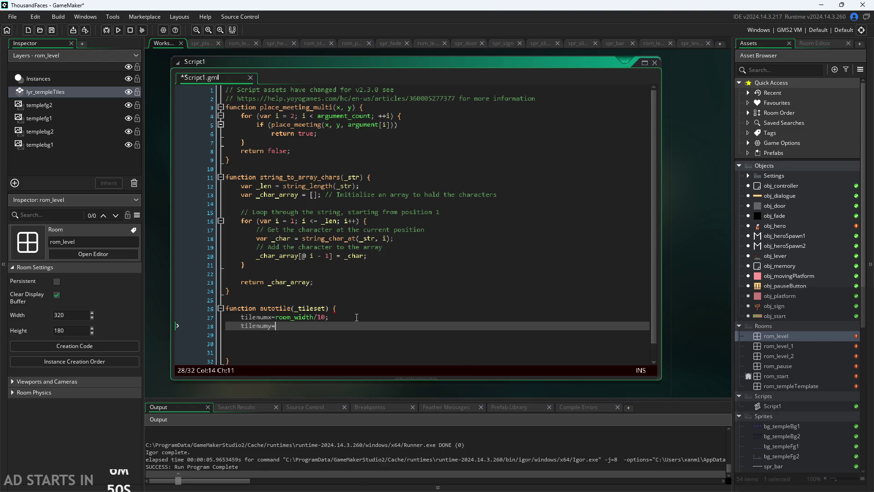
{"action": "type", "text": "room_"}
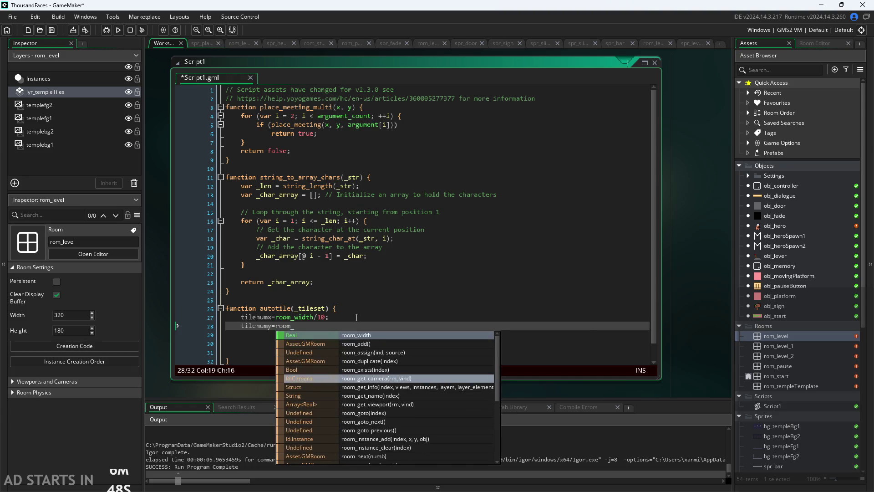
{"action": "type", "text": "height"}
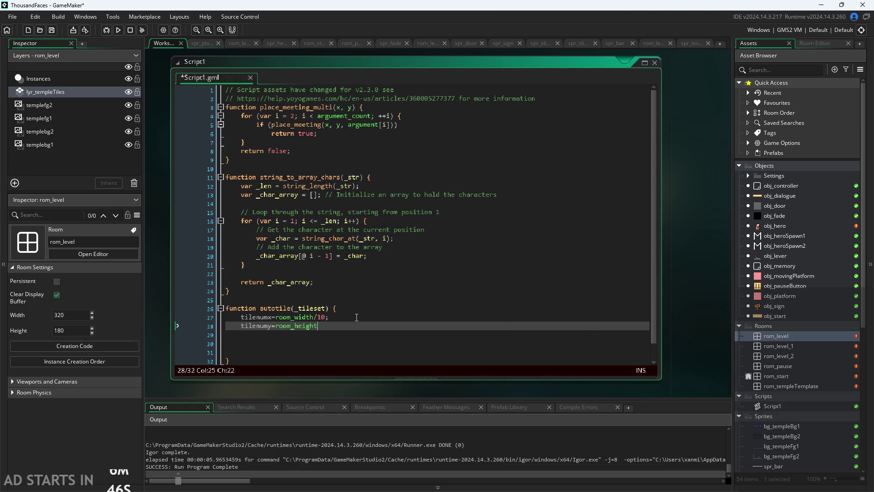
{"action": "type", "text": "/10;"}
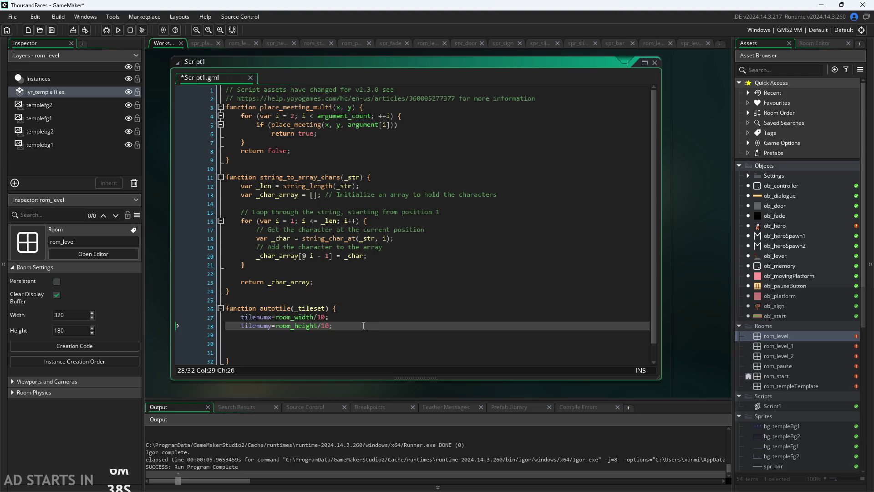
{"action": "key", "text": "Return"}
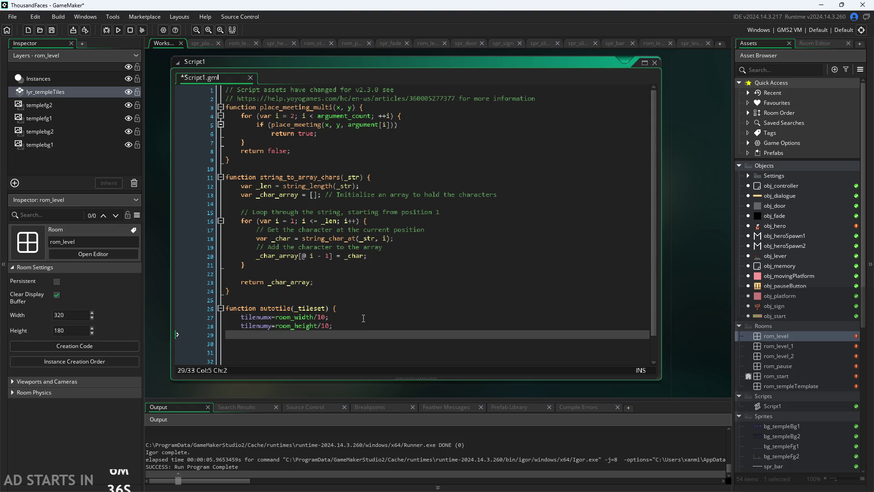
Review the tilenumx/tilenumy lines 27–28 and move the caret to the blank line below
{"action": "key", "text": "shift+space"}
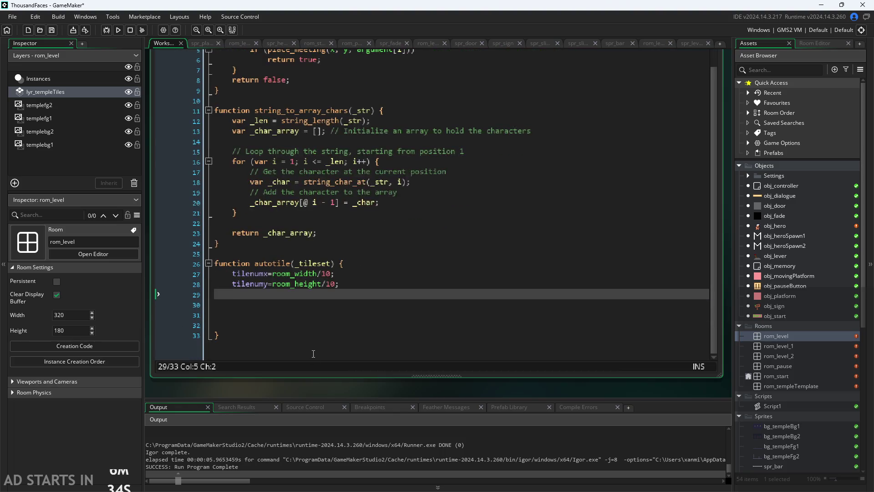
{"action": "key", "text": "shift+space"}
{"action": "left_click", "coordinate": [301, 304]}
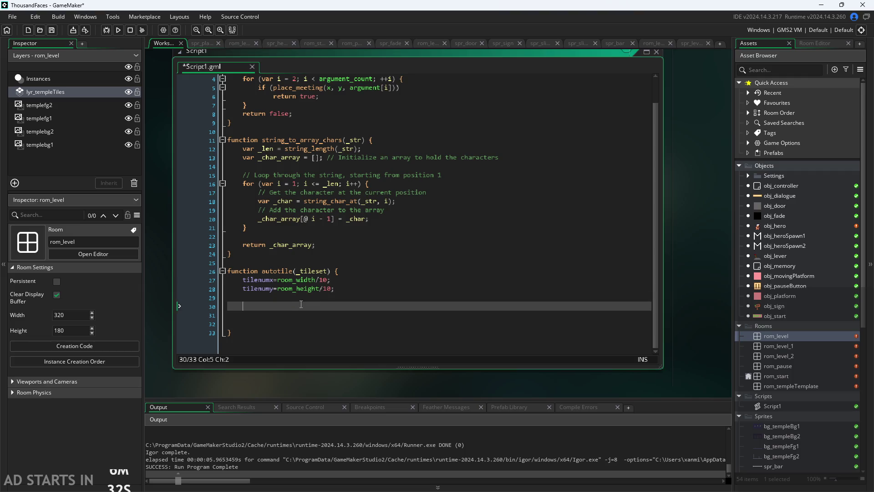
{"action": "left_click", "coordinate": [323, 279]}
{"action": "left_click_drag", "start_coordinate": [278, 280], "coordinate": [281, 289]}
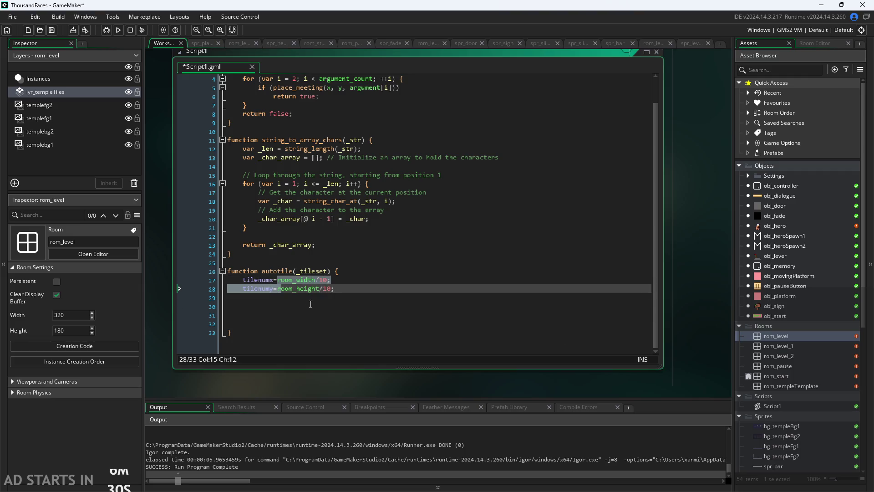
{"action": "left_click", "coordinate": [278, 279]}
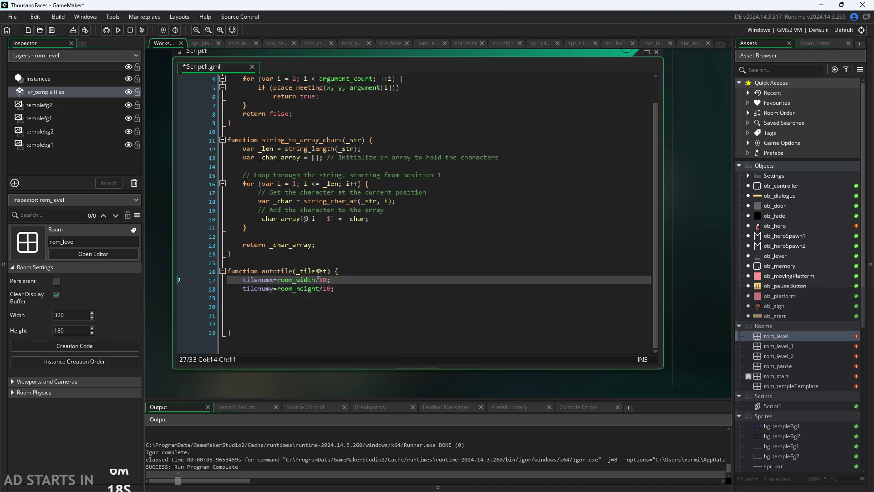
{"action": "key", "text": "Down"}
{"action": "key", "text": "Down"}
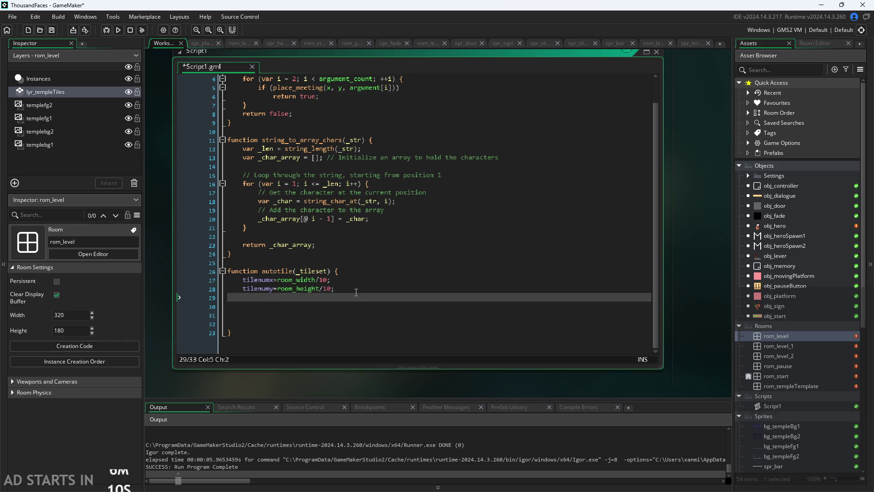
Write an empty for(var i=0;i<room_width;i++){ } loop below the tilenumy line
{"action": "type", "text": "for"}
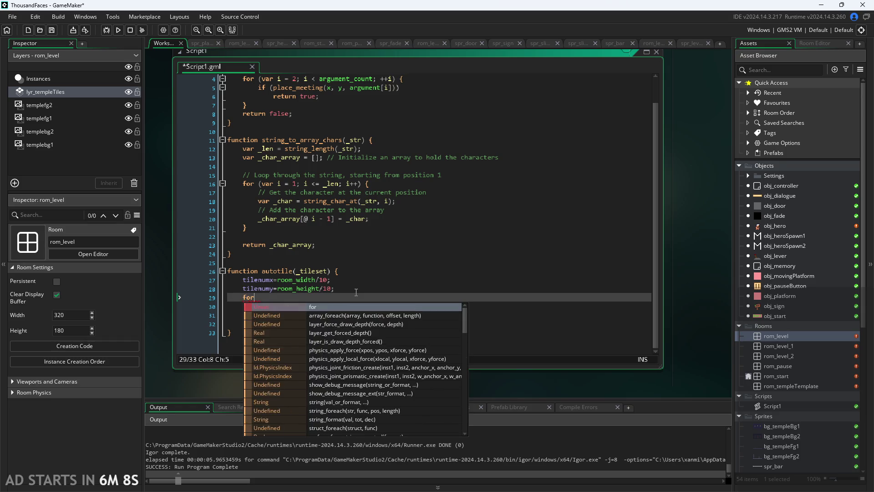
{"action": "type", "text": "("}
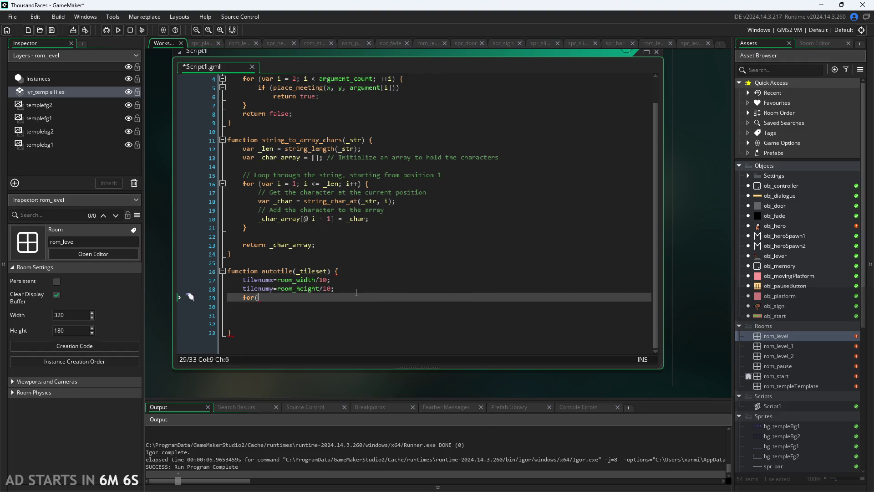
{"action": "type", "text": "var i"}
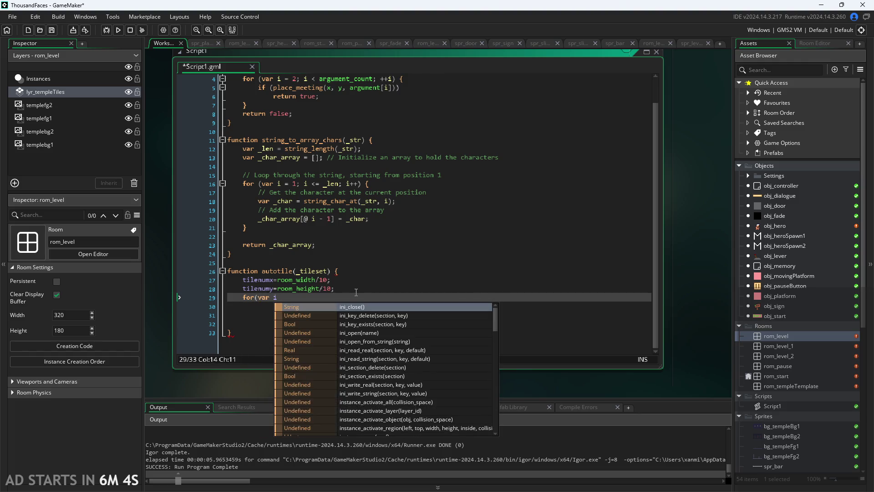
{"action": "type", "text": "="}
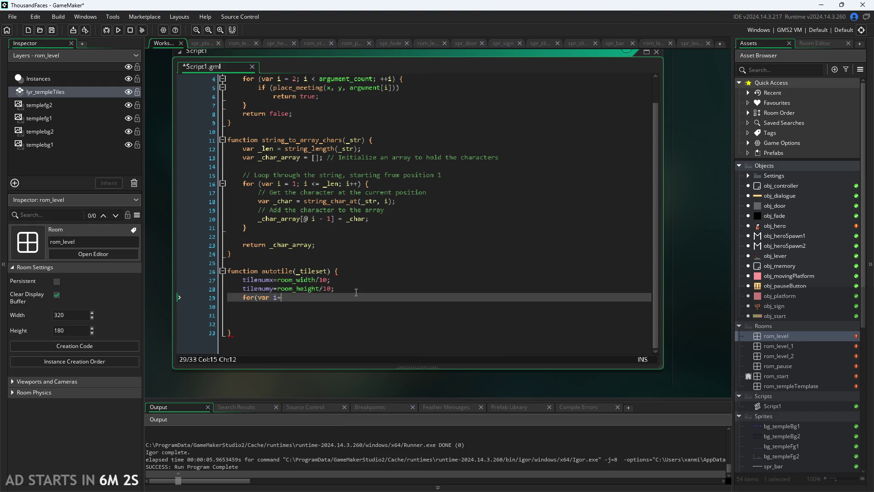
{"action": "type", "text": "0;i<"}
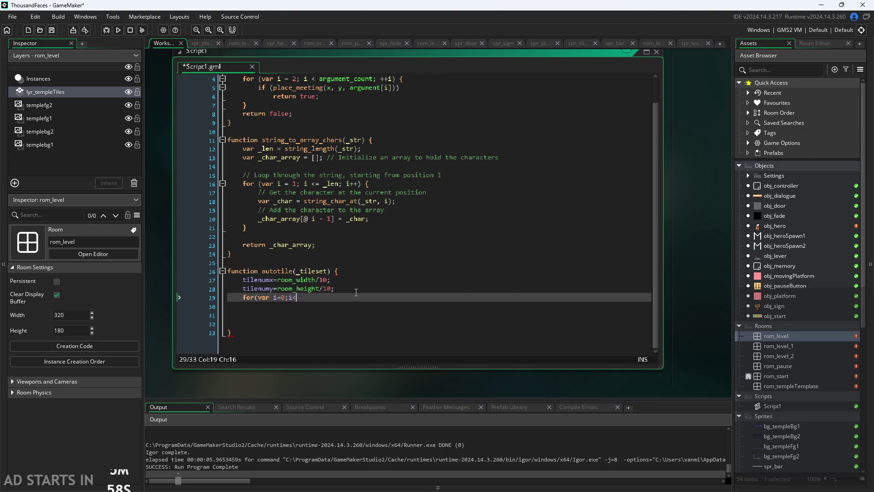
{"action": "type", "text": "room"}
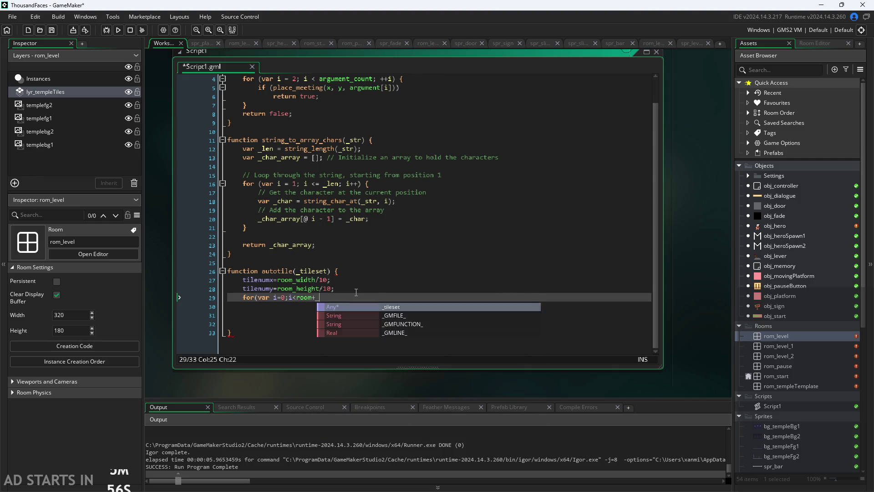
{"action": "type", "text": "_width"}
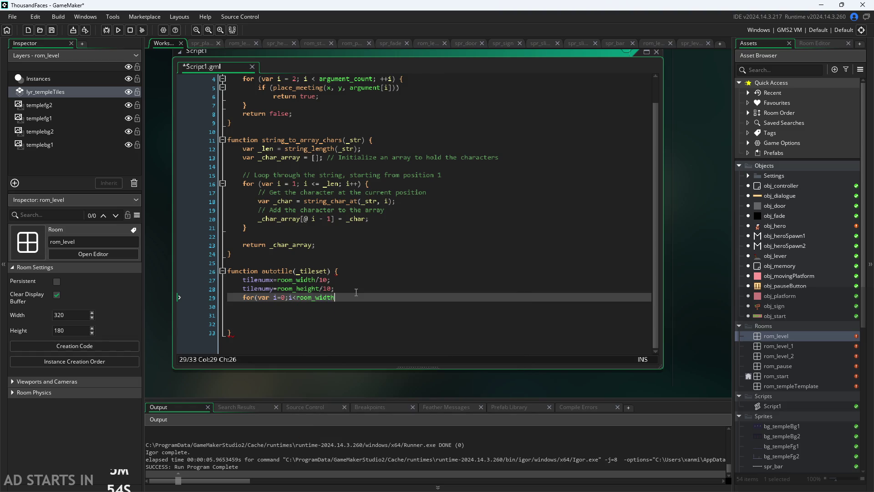
{"action": "type", "text": ";i++){"}
{"action": "key", "text": "Return"}
{"action": "key", "text": "Return"}
{"action": "type", "text": "}"}
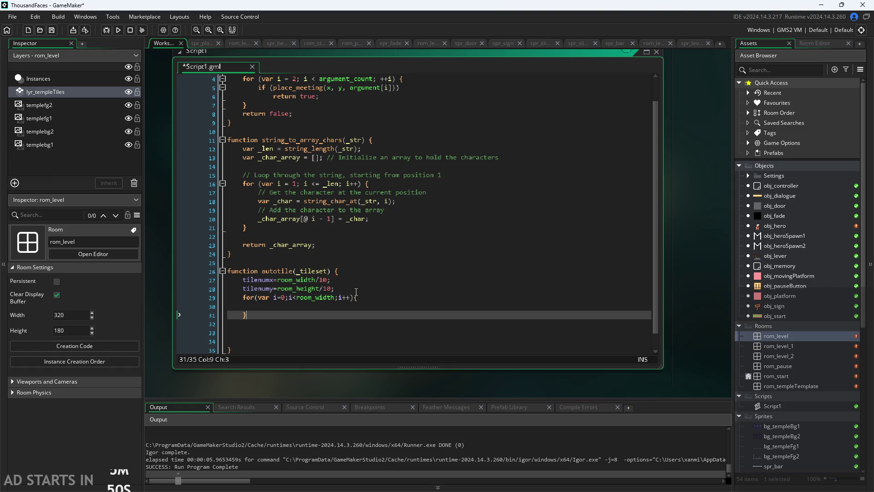
{"action": "left_click", "coordinate": [342, 307]}
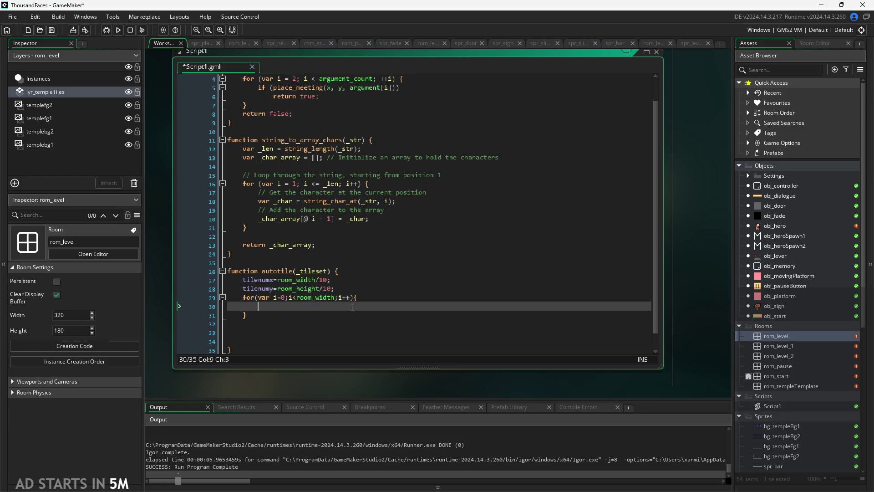
{"action": "scroll", "coordinate": [756, 355], "scroll_direction": "down", "scroll_amount": 4}
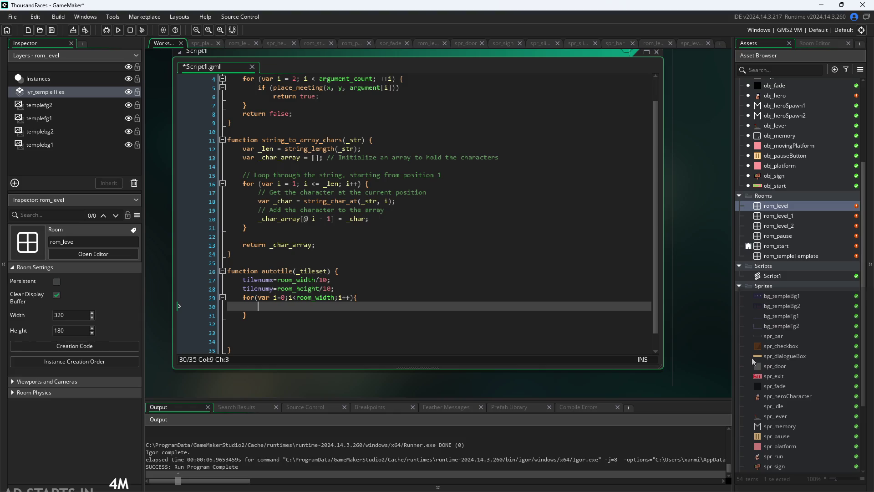
{"action": "type", "text": "e"}
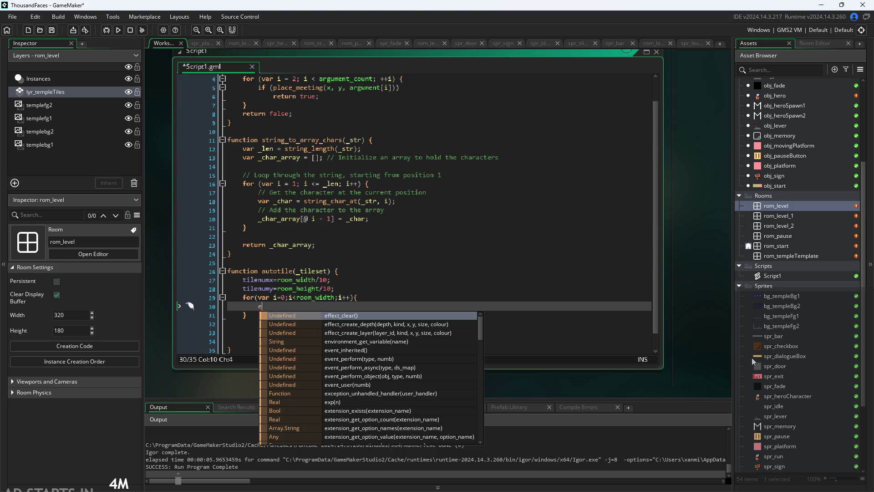
{"action": "key", "text": "BackSpace"}
{"action": "type", "text": "d"}
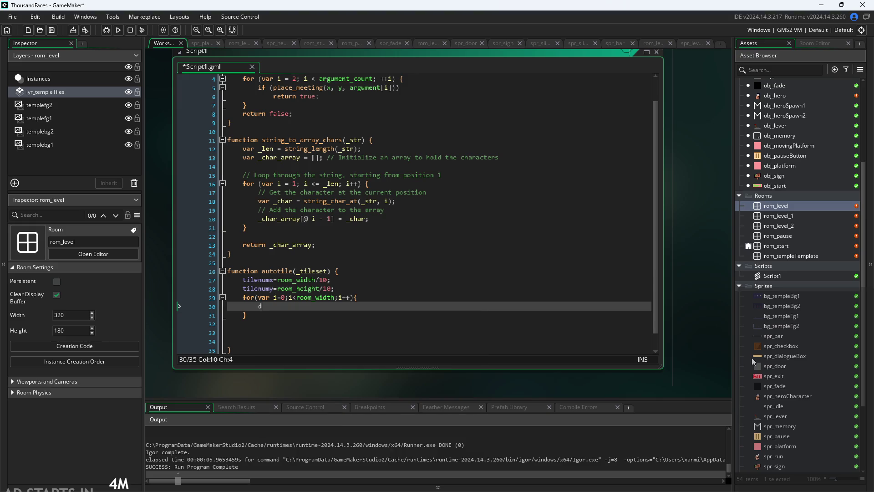
{"action": "type", "text": "raw_spr"}
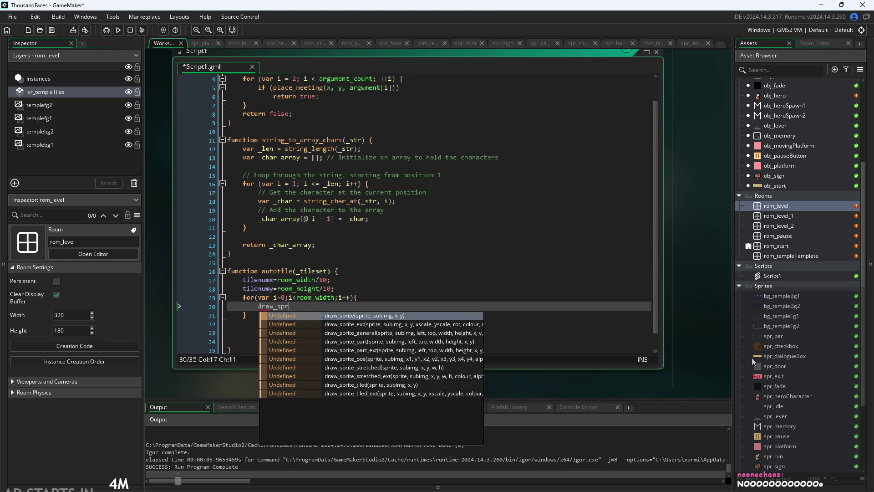
{"action": "key", "text": "BackSpace"}
{"action": "key", "text": "BackSpace"}
{"action": "key", "text": "BackSpace"}
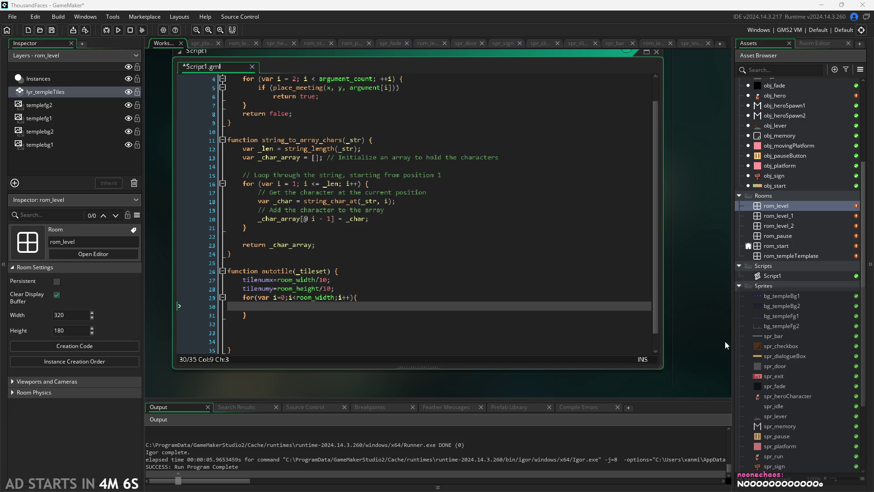
{"action": "scroll", "coordinate": [772, 314], "scroll_direction": "down", "scroll_amount": 5}
{"action": "scroll", "coordinate": [797, 411], "scroll_direction": "down", "scroll_amount": 1}
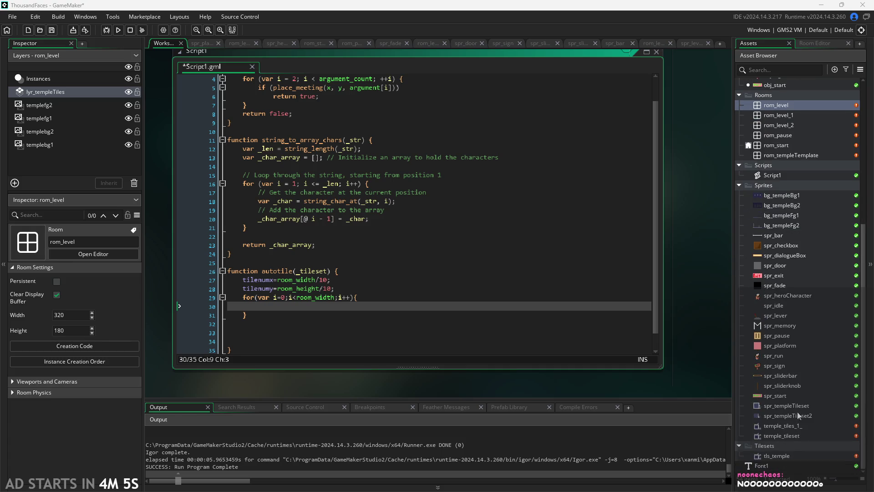
{"action": "double_click", "coordinate": [798, 438]}
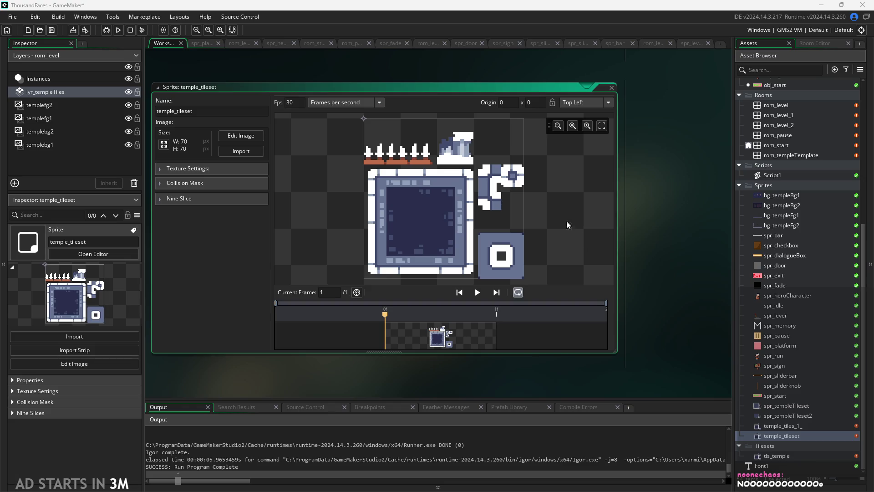
{"action": "double_click", "coordinate": [783, 174]}
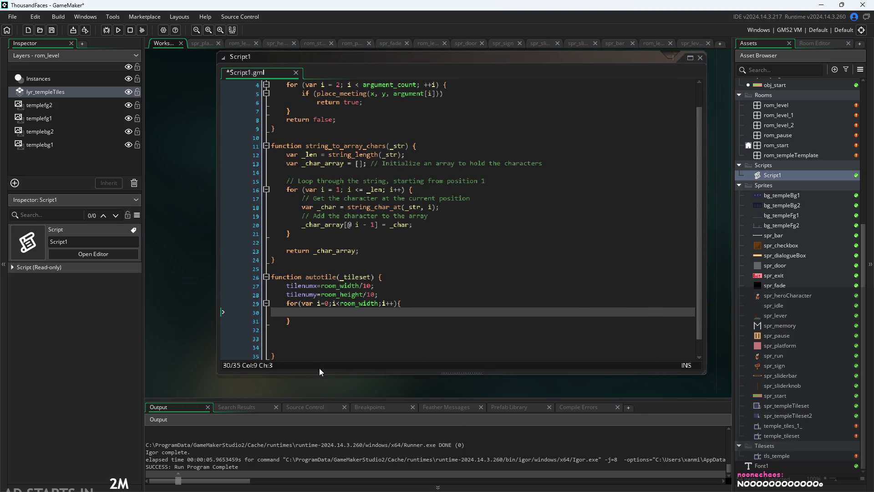
{"action": "scroll", "coordinate": [324, 291], "scroll_direction": "up", "scroll_amount": 1}
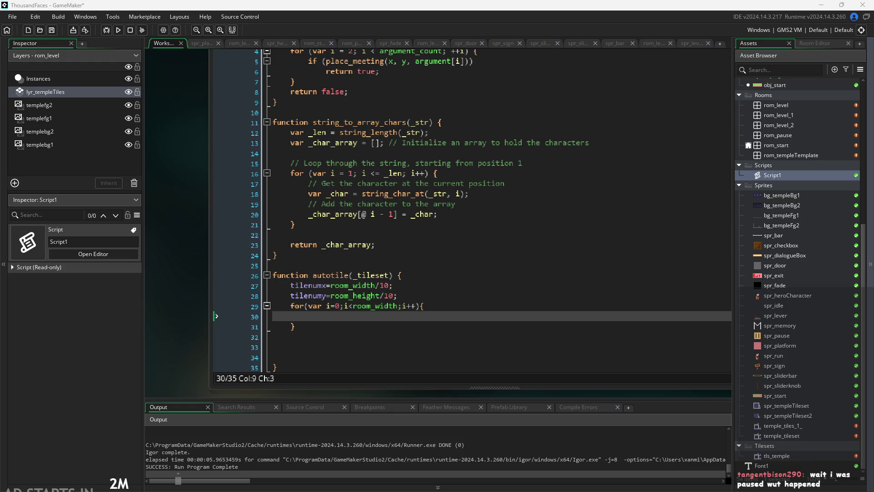
{"action": "left_click", "coordinate": [331, 285]}
{"action": "double_click", "coordinate": [339, 285]}
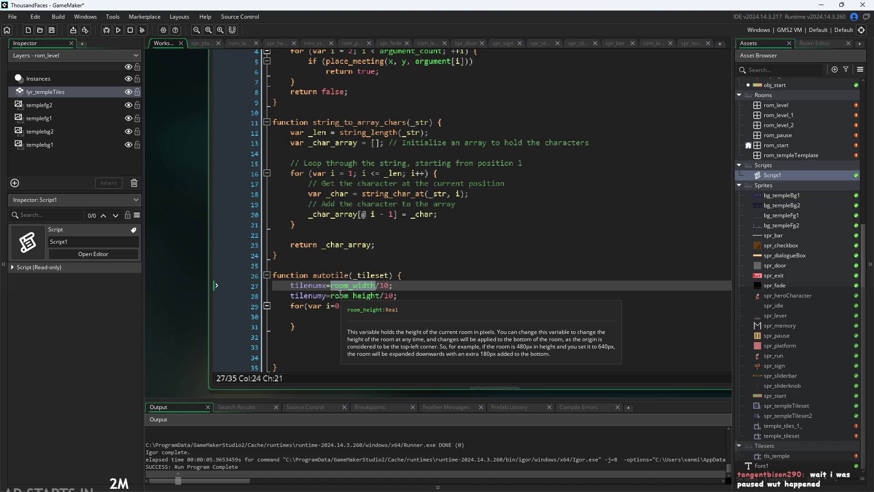
{"action": "left_click", "coordinate": [395, 287]}
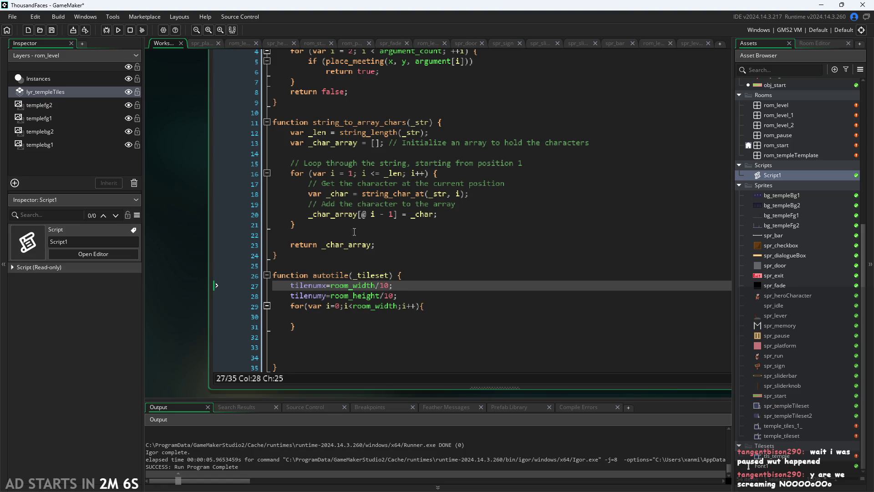
{"action": "left_click", "coordinate": [327, 285]}
{"action": "left_click", "coordinate": [382, 306]}
{"action": "left_click", "coordinate": [440, 318]}
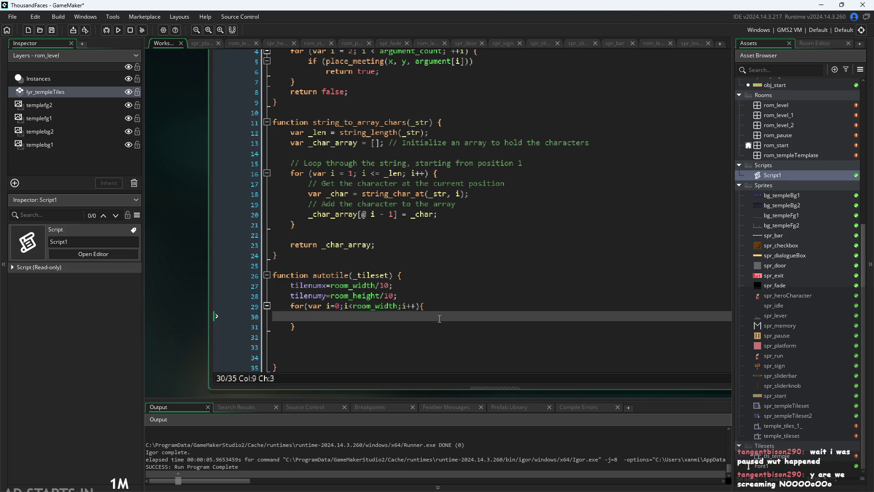
{"action": "left_click_drag", "start_coordinate": [399, 305], "coordinate": [355, 314]}
Change the loop bound from room_width to tilenumx
{"action": "type", "text": "tile"}
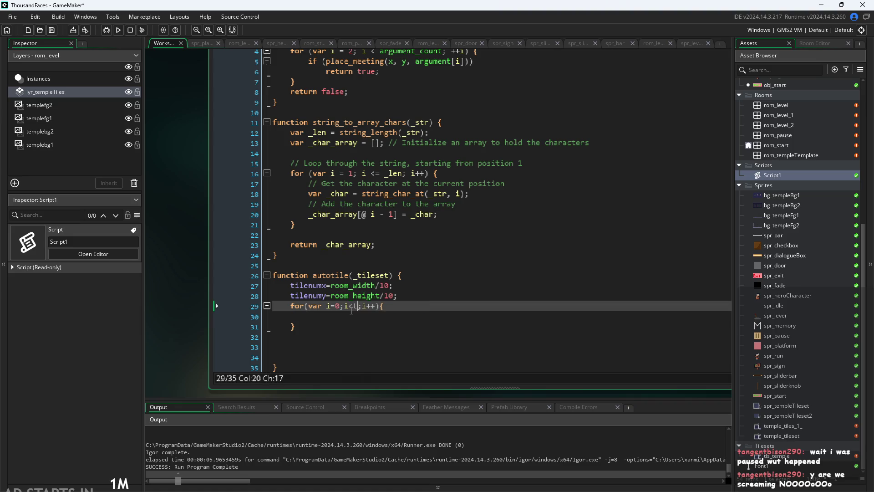
{"action": "key", "text": "Return"}
{"action": "key", "text": "Down"}
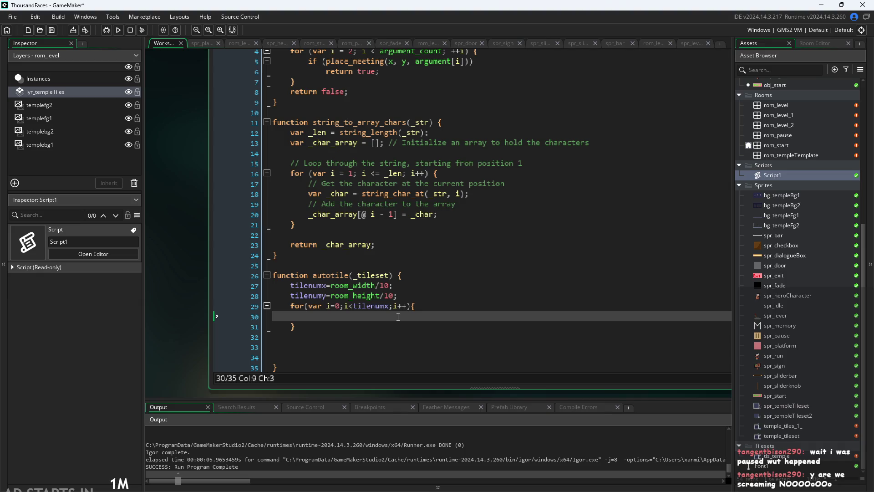
Add tilex=i*10; inside the loop and begin a nested for(var j=0;j<tile header
{"action": "type", "text": "i*10"}
{"action": "key", "text": "Left"}
{"action": "key", "text": "Left"}
{"action": "key", "text": "Left"}
{"action": "type", "text": "tile"}
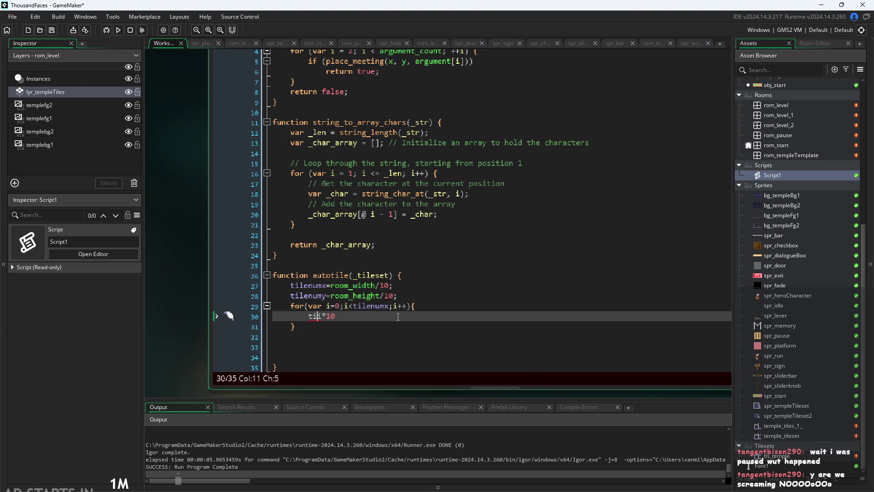
{"action": "type", "text": "x"}
{"action": "type", "text": "coor="}
{"action": "key", "text": "BackSpace"}
{"action": "key", "text": "BackSpace"}
{"action": "key", "text": "BackSpace"}
{"action": "key", "text": "End"}
{"action": "type", "text": ";"}
{"action": "key", "text": "Return"}
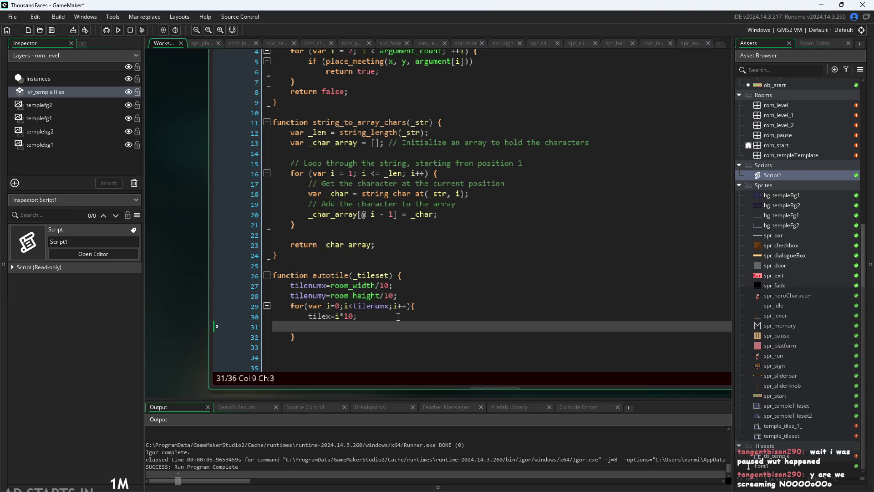
{"action": "type", "text": "for"}
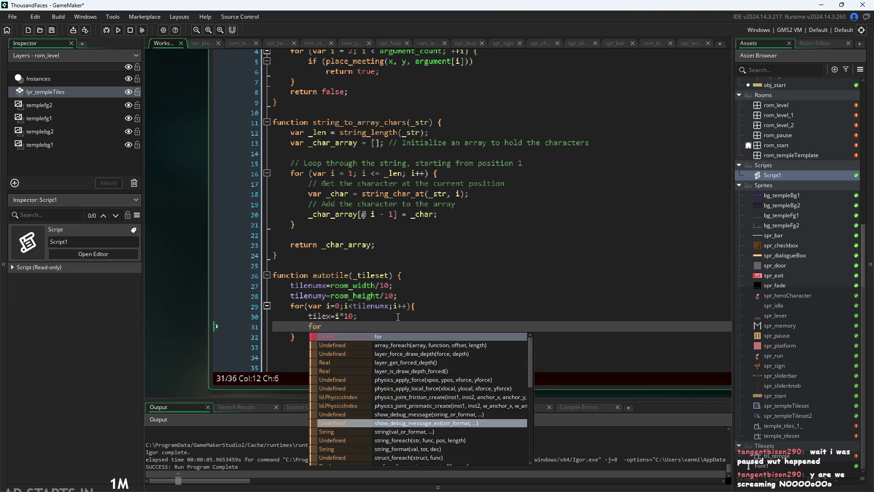
{"action": "type", "text": "(v"}
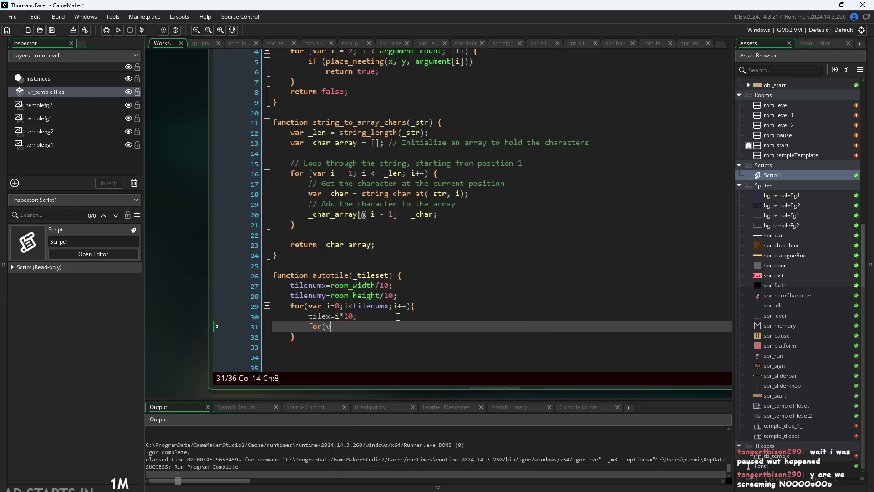
{"action": "type", "text": "ar j"}
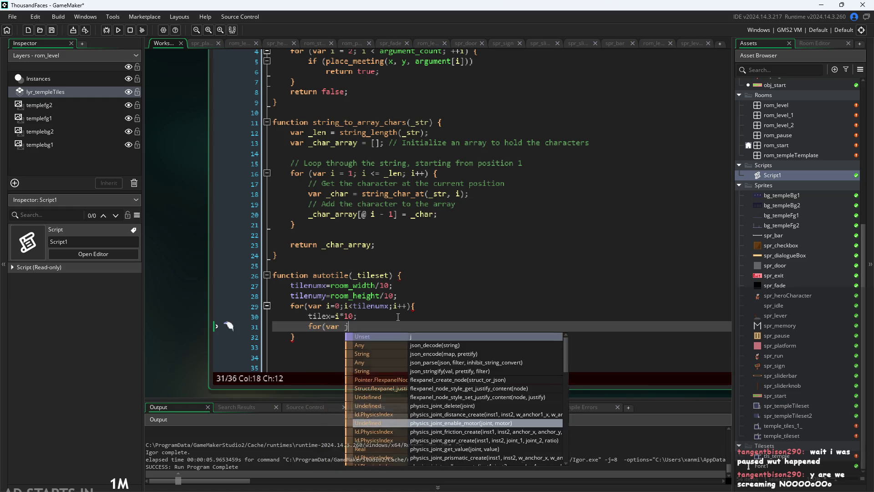
{"action": "type", "text": "=0;"}
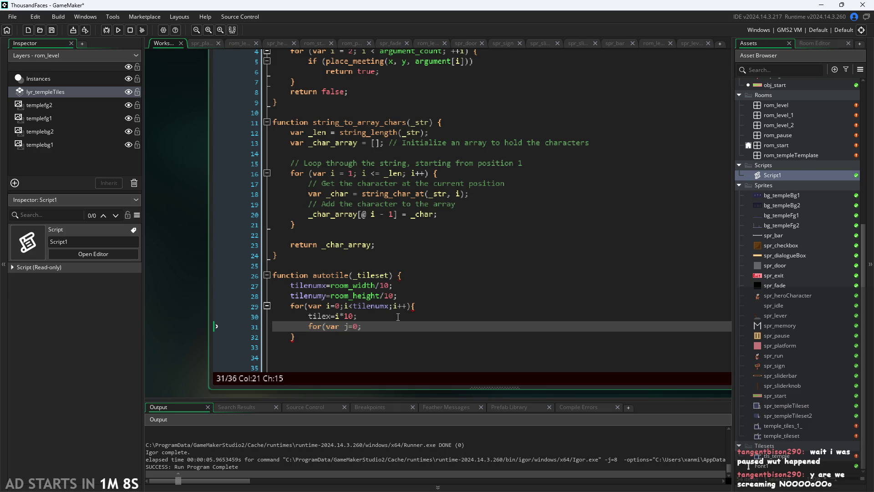
{"action": "type", "text": "j<t"}
{"action": "type", "text": "ile"}
Complete the inner loop header as for(var j=0;j<tilenumy;j++){
{"action": "key", "text": "Return"}
{"action": "type", "text": ";j"}
{"action": "type", "text": "++){"}
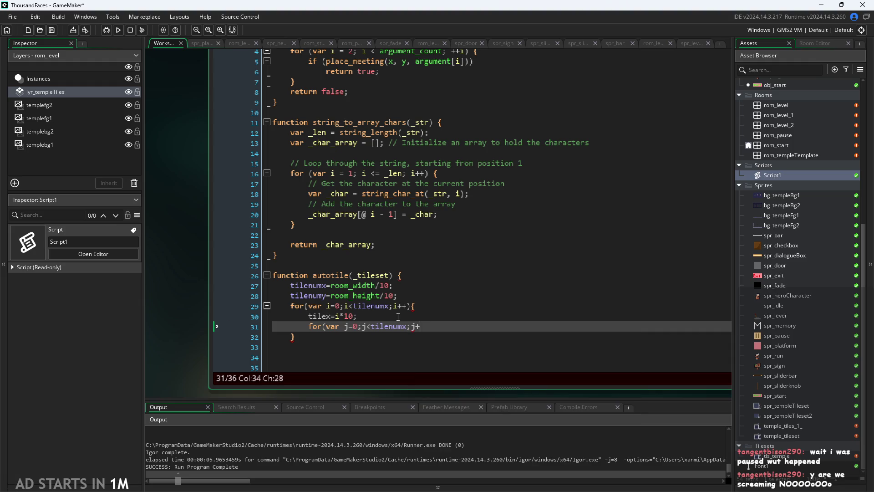
{"action": "key", "text": "Return"}
{"action": "key", "text": "Return"}
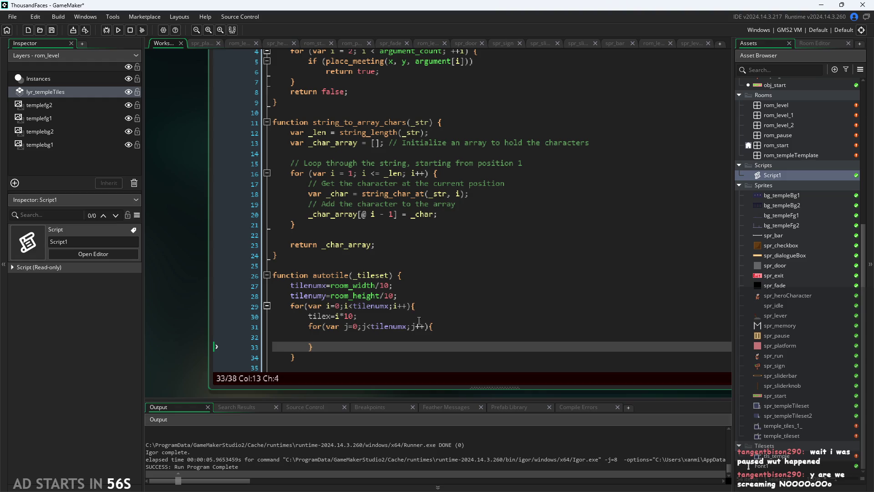
{"action": "left_click", "coordinate": [406, 327]}
{"action": "key", "text": "BackSpace"}
{"action": "type", "text": "y"}
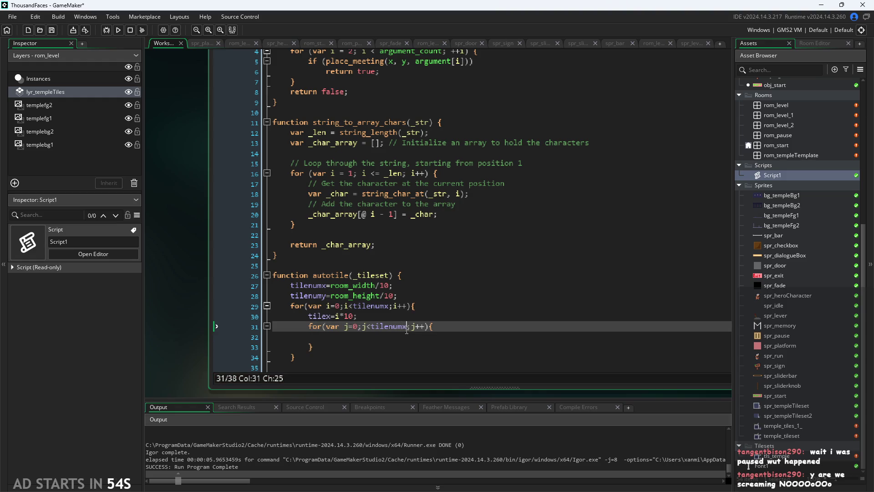
Move tilex=i*10; into the j loop and add tiley=j*10; below it
{"action": "left_click_drag", "start_coordinate": [358, 316], "coordinate": [309, 316]}
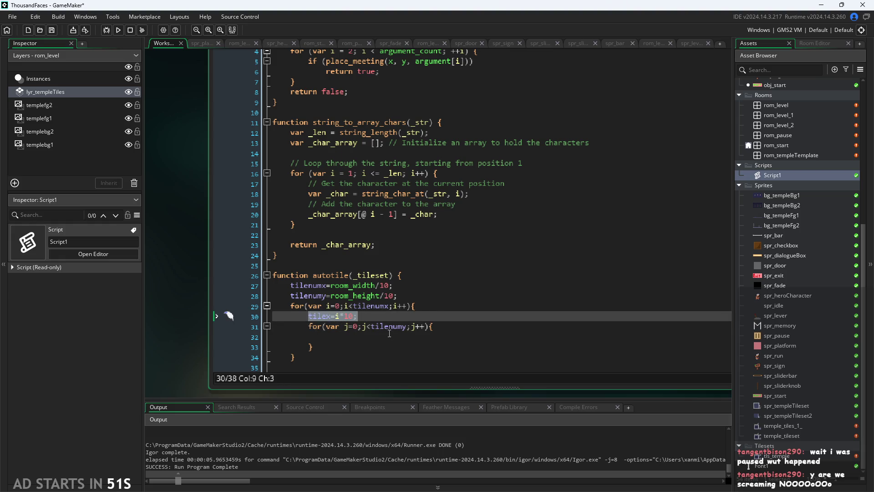
{"action": "key", "text": "BackSpace"}
{"action": "key", "text": "BackSpace"}
{"action": "key", "text": "BackSpace"}
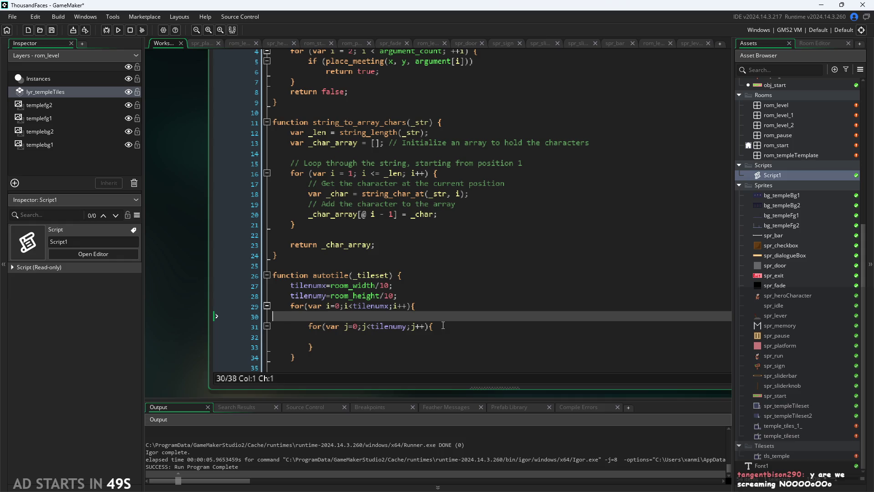
{"action": "key", "text": "Delete"}
{"action": "left_click", "coordinate": [455, 315]}
{"action": "key", "text": "Return"}
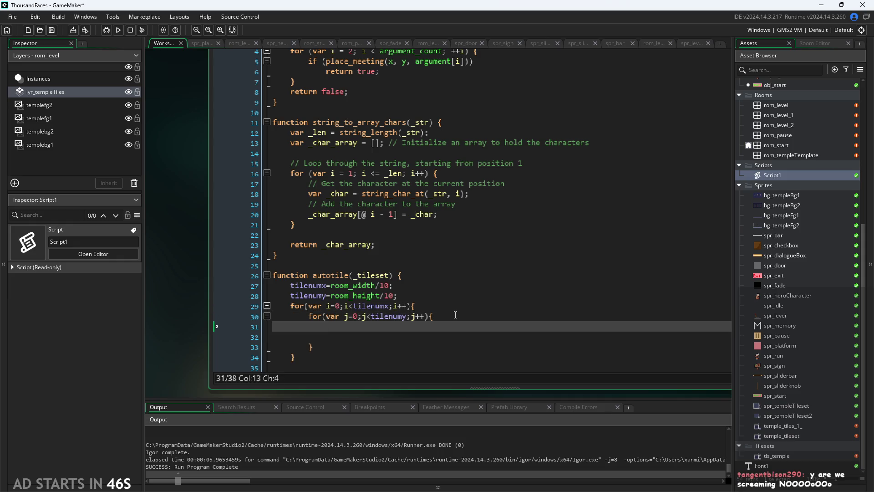
{"action": "type", "text": "tilex=i*10;"}
{"action": "key", "text": "Return"}
{"action": "type", "text": "tile"}
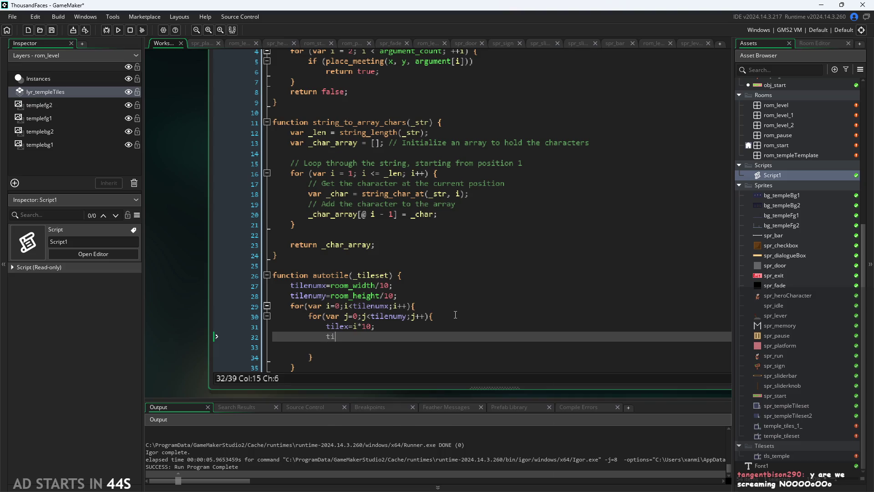
{"action": "type", "text": "y=j"}
{"action": "type", "text": "*10;"}
Prefix var to the tilenumx and tilenumy declarations
{"action": "left_click", "coordinate": [328, 326]}
{"action": "left_click", "coordinate": [408, 316]}
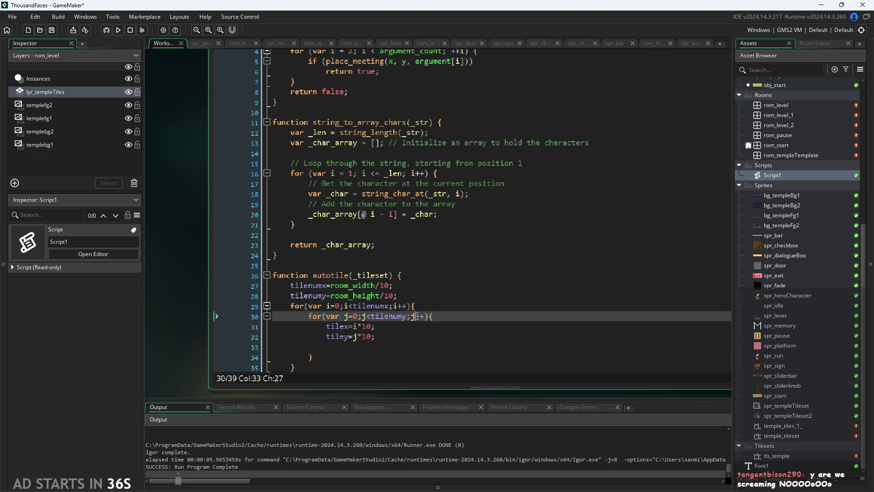
{"action": "key", "text": "Left"}
{"action": "key", "text": "Left"}
{"action": "key", "text": "Left"}
{"action": "left_click", "coordinate": [291, 285]}
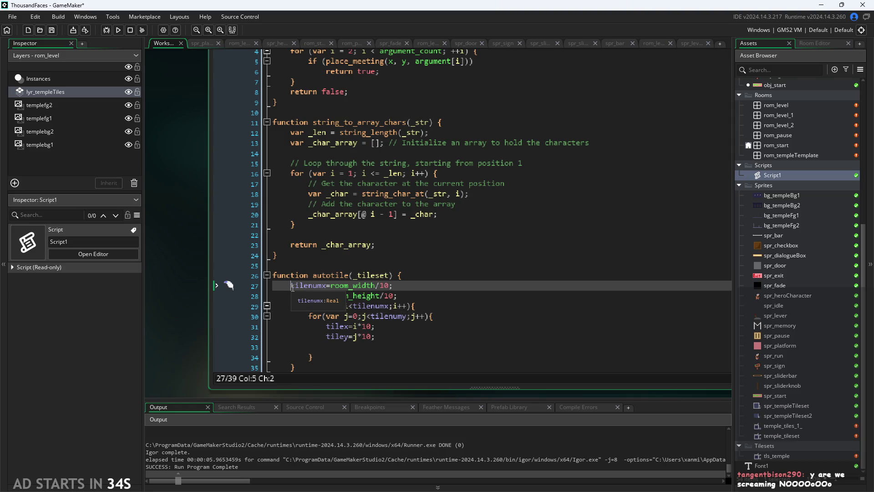
{"action": "type", "text": "var"}
{"action": "left_click", "coordinate": [295, 292]}
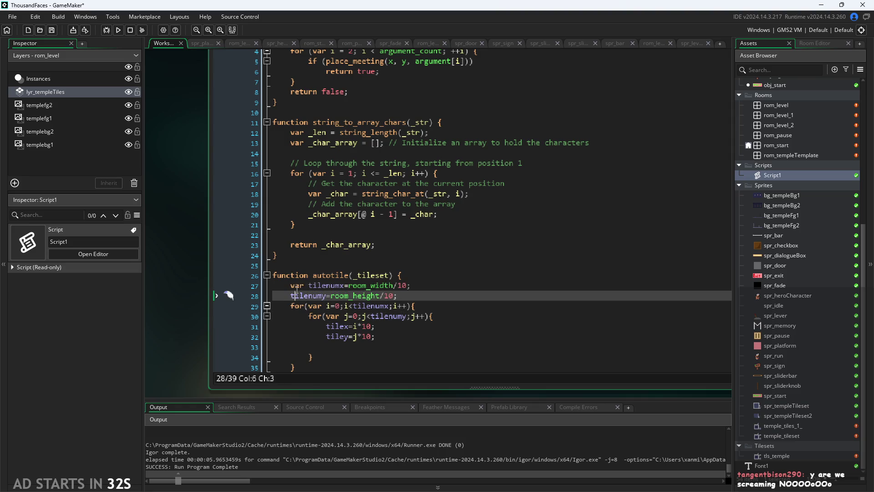
{"action": "type", "text": "var"}
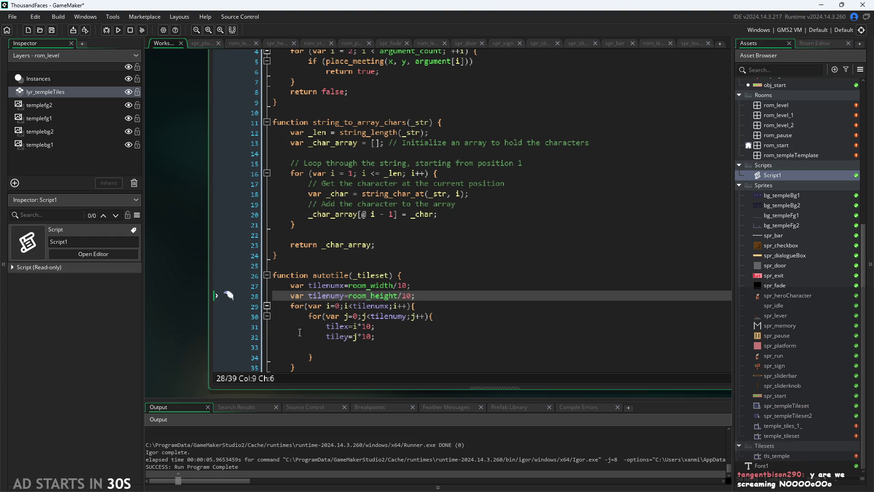
Prefix var to tilex and tiley, and open a new line below tiley
{"action": "left_click", "coordinate": [412, 337]}
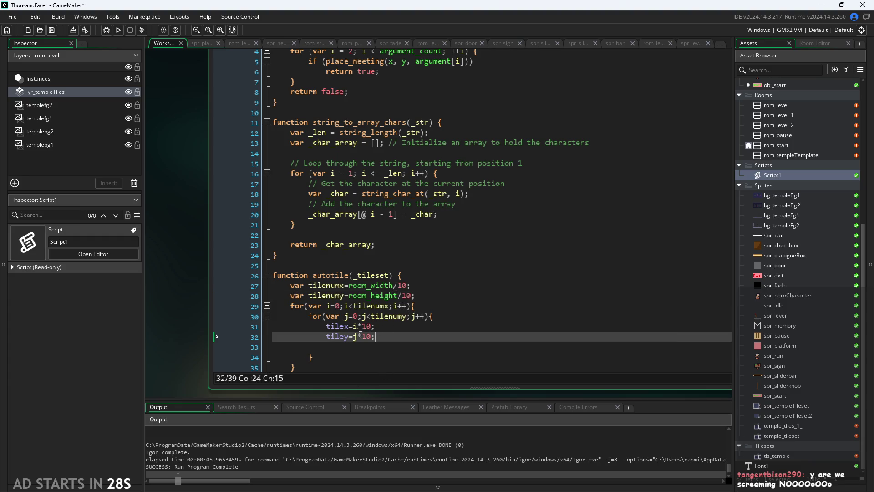
{"action": "key", "text": "Up"}
{"action": "left_click", "coordinate": [327, 327]}
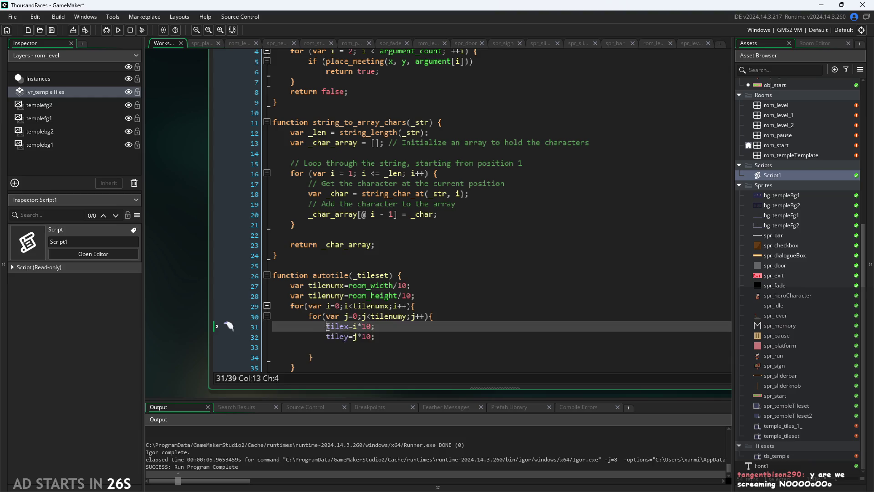
{"action": "type", "text": "var"}
{"action": "key", "text": "Down"}
{"action": "key", "text": "Home"}
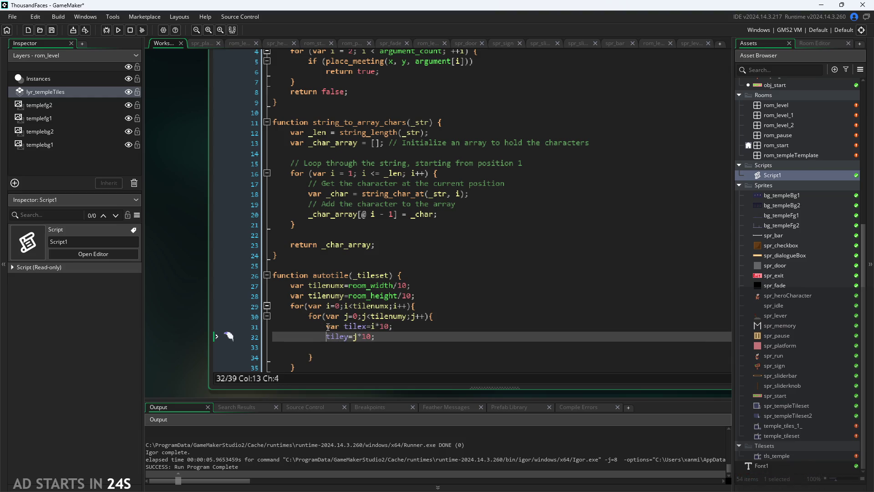
{"action": "type", "text": "var"}
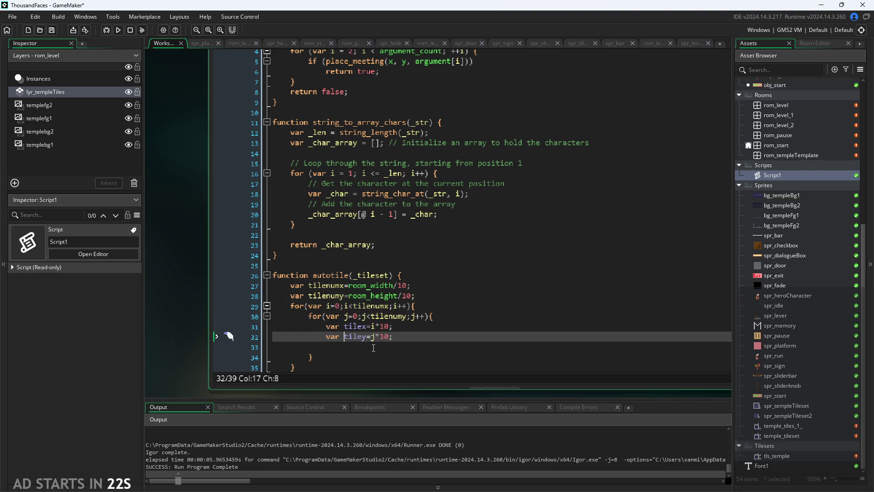
{"action": "key", "text": "Right"}
{"action": "key", "text": "Right"}
{"action": "key", "text": "Right"}
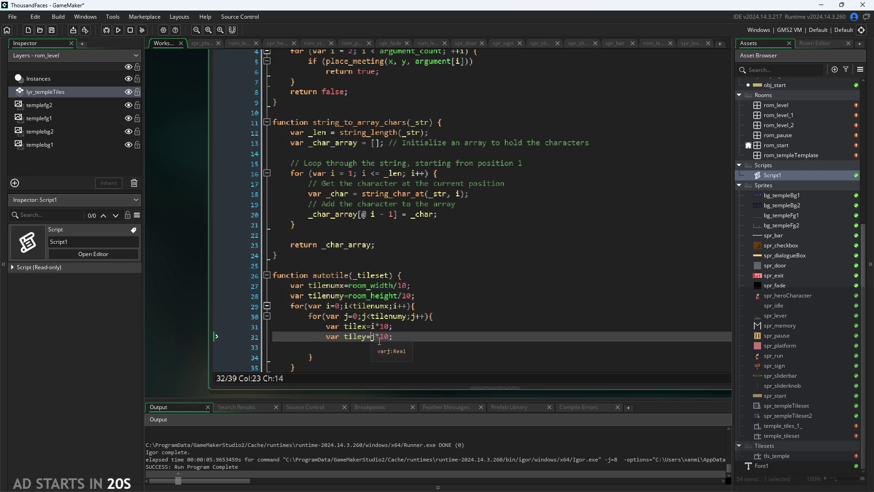
{"action": "left_click", "coordinate": [401, 341]}
{"action": "key", "text": "Return"}
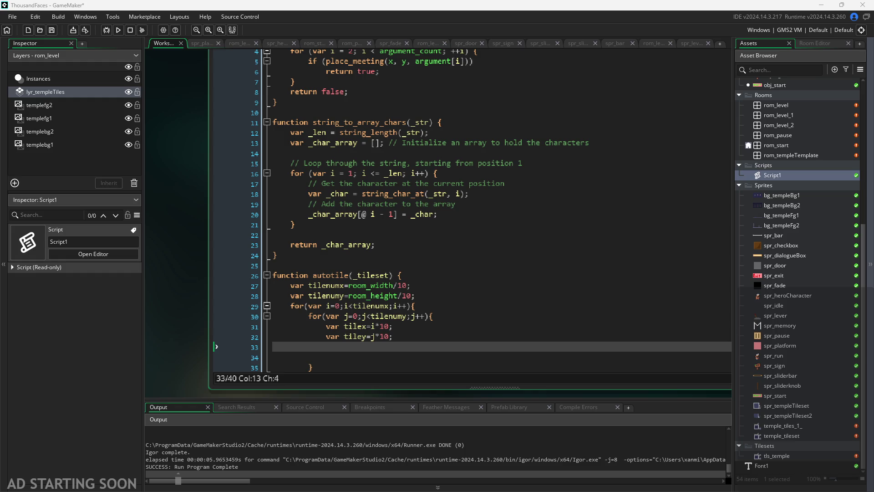
Put the caret on the empty line 33 below tiley=j*10 in the inner loop
{"action": "left_click", "coordinate": [532, 336]}
{"action": "key", "text": "Down"}
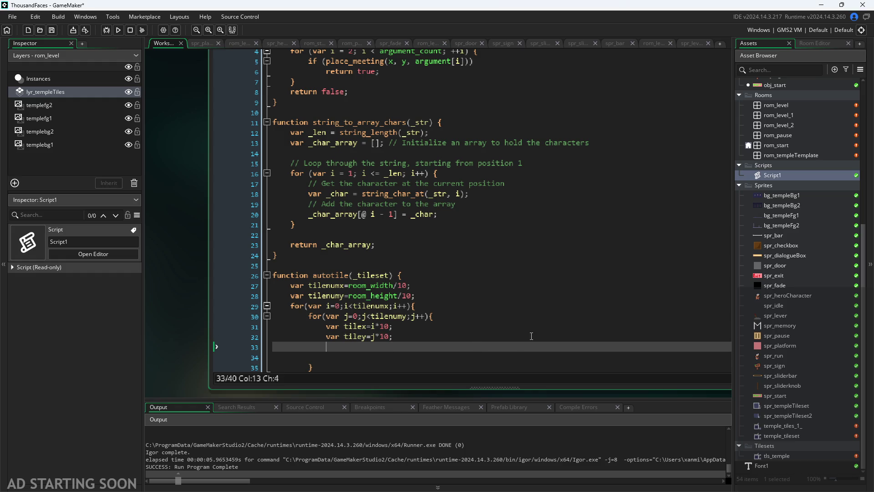
{"action": "left_click", "coordinate": [440, 338]}
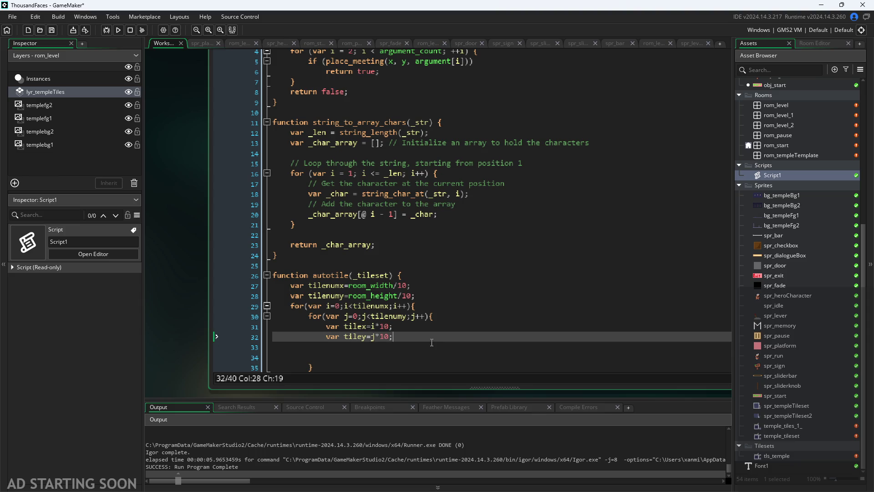
{"action": "key", "text": "Down"}
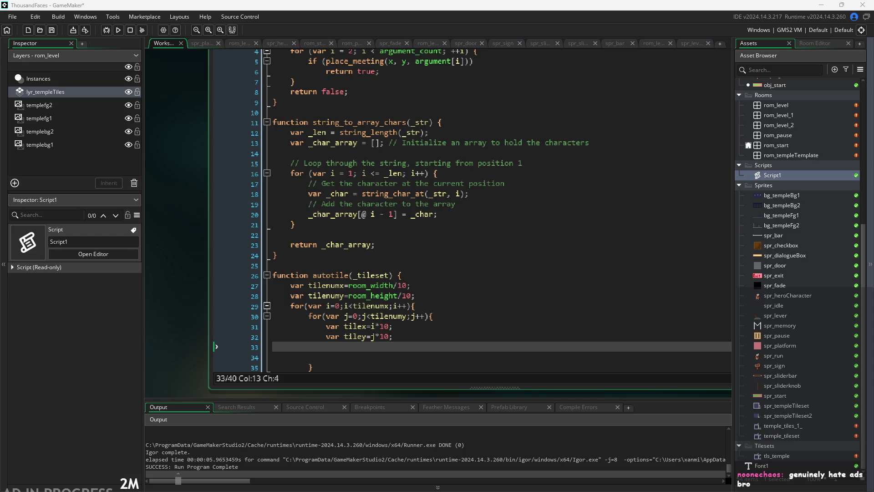
Type if(tilemap below the tiley line and browse the tilemap_ function suggestions
{"action": "type", "text": "if(tilem"}
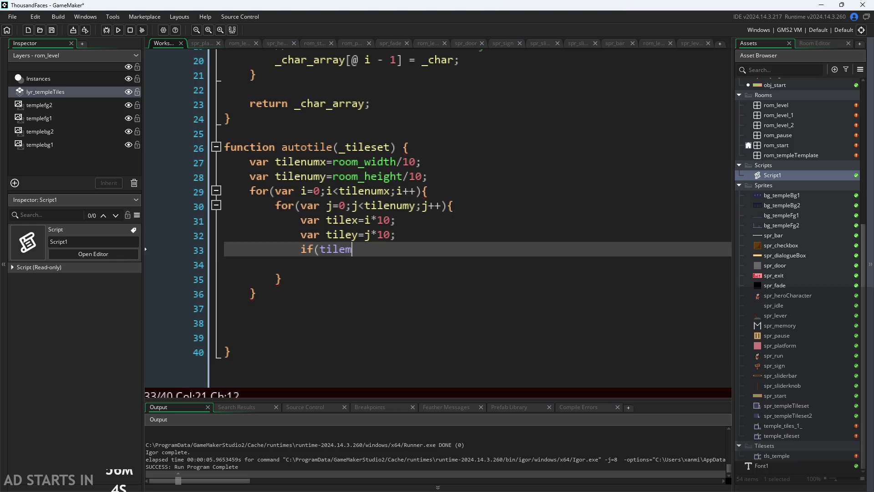
{"action": "scroll", "coordinate": [146, 249], "scroll_direction": "up", "scroll_amount": 3}
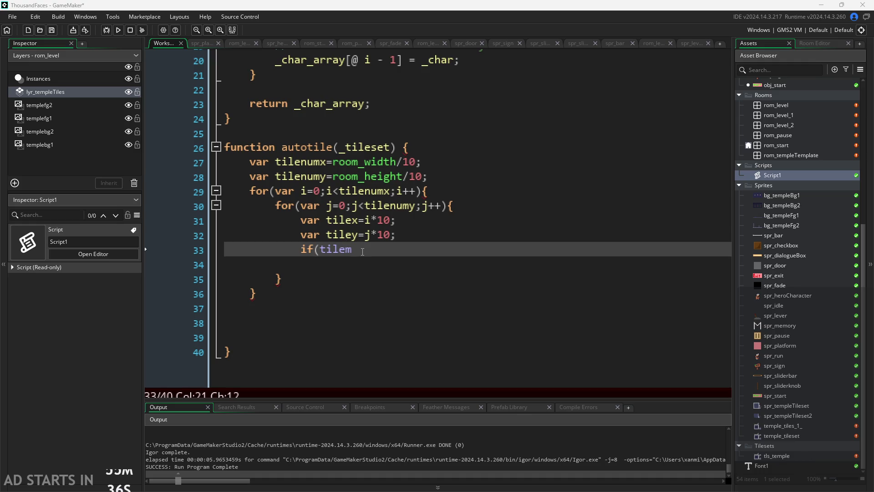
{"action": "type", "text": "ap"}
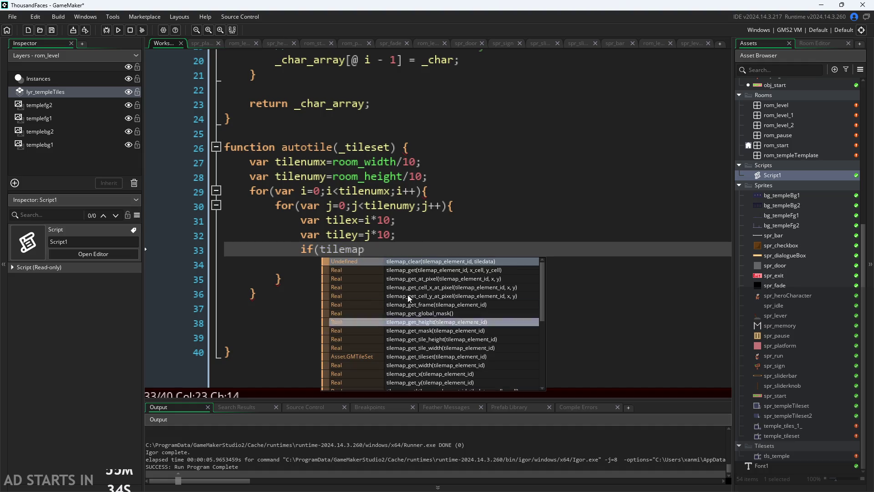
{"action": "scroll", "coordinate": [428, 292], "scroll_direction": "down", "scroll_amount": 3}
{"action": "scroll", "coordinate": [428, 328], "scroll_direction": "down", "scroll_amount": 5}
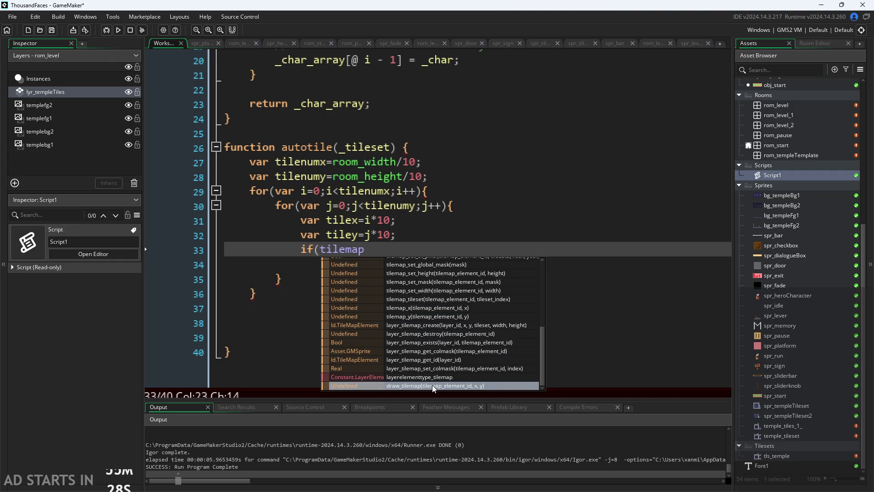
{"action": "scroll", "coordinate": [432, 384], "scroll_direction": "up", "scroll_amount": 4}
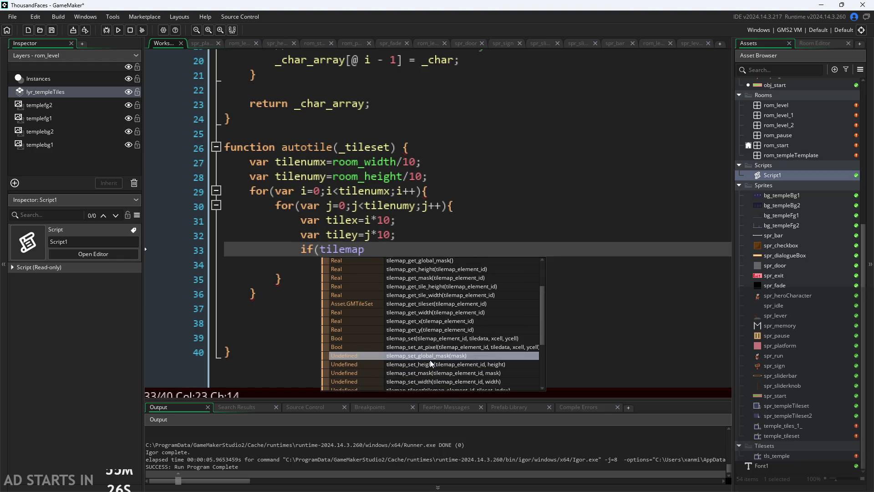
{"action": "scroll", "coordinate": [431, 373], "scroll_direction": "up", "scroll_amount": 3}
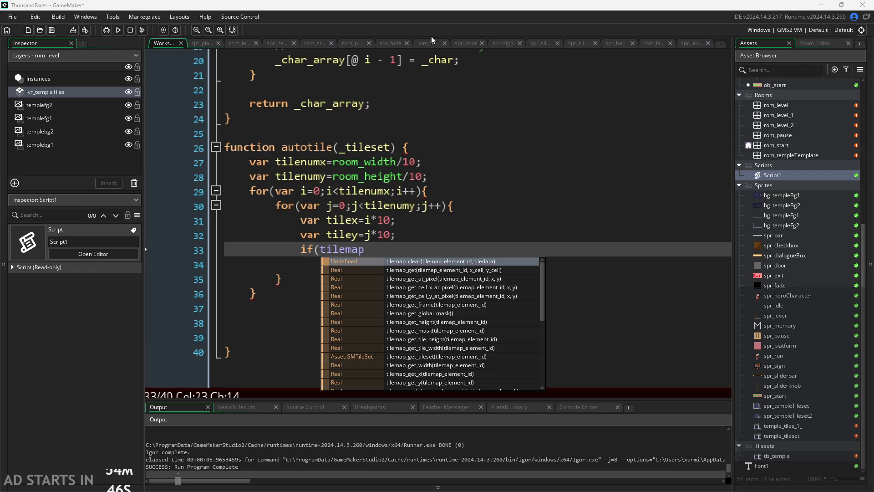
{"action": "left_click", "coordinate": [203, 14]}
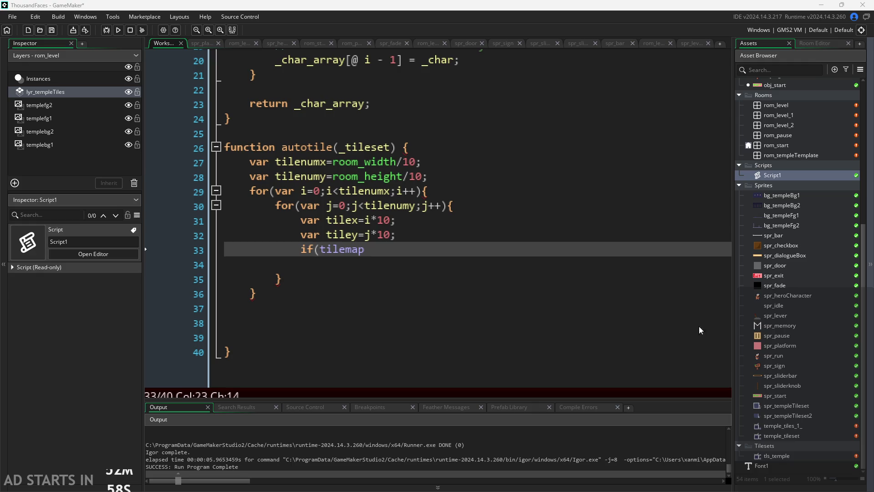
Close the tilemap autocomplete popup, leaving the if(tilemap line unfinished
{"action": "left_click", "coordinate": [435, 147]}
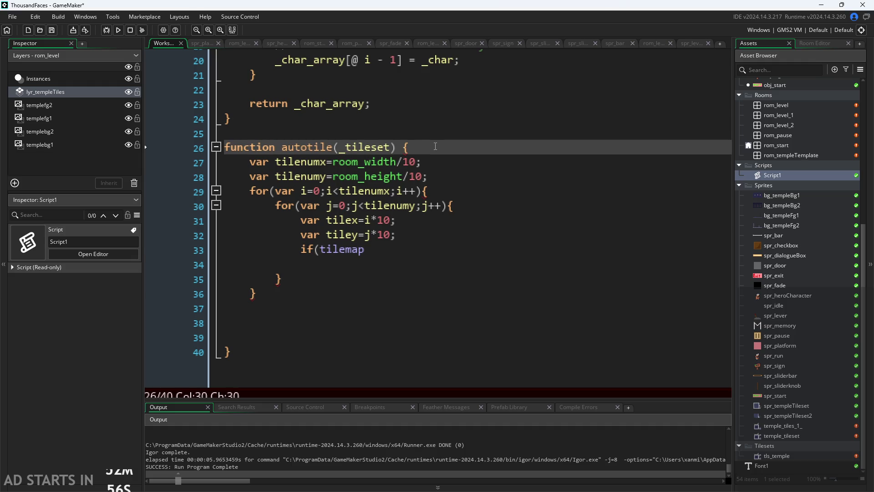
Add 'var tilemap = _tileset;' as the first line of the autotile function
{"action": "key", "text": "Return"}
{"action": "type", "text": "var "}
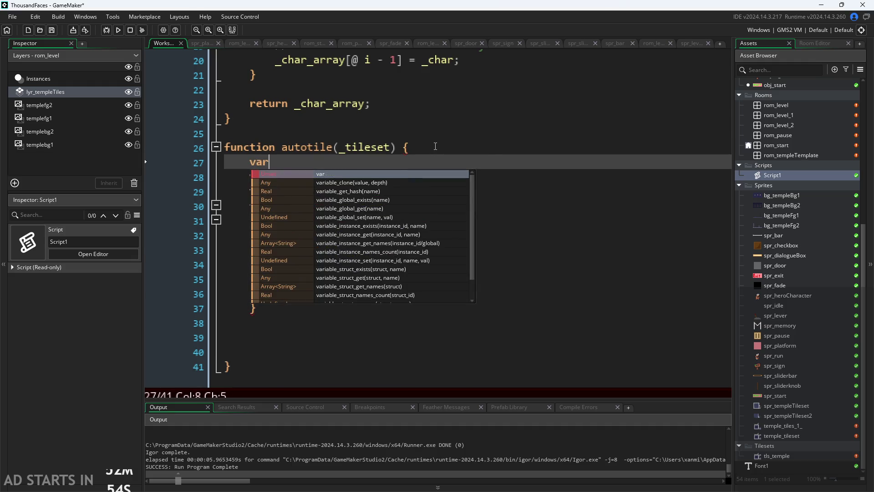
{"action": "type", "text": "i"}
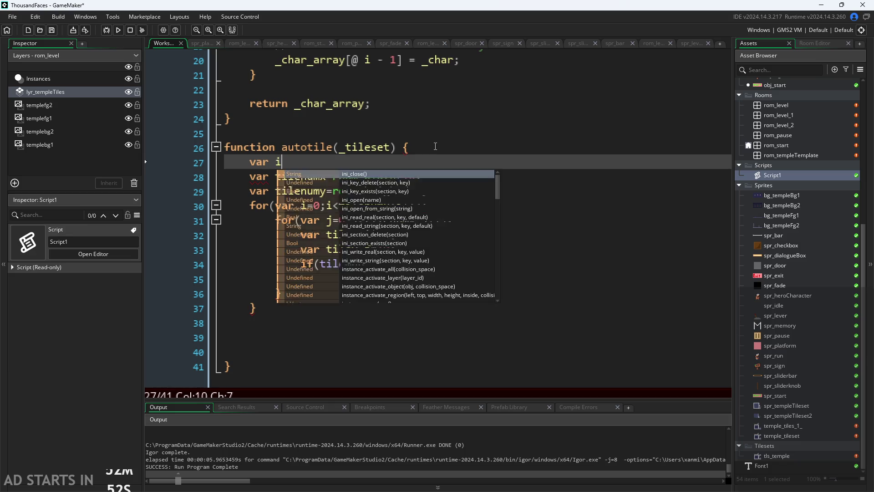
{"action": "key", "text": "BackSpace"}
{"action": "type", "text": "tilemap ="}
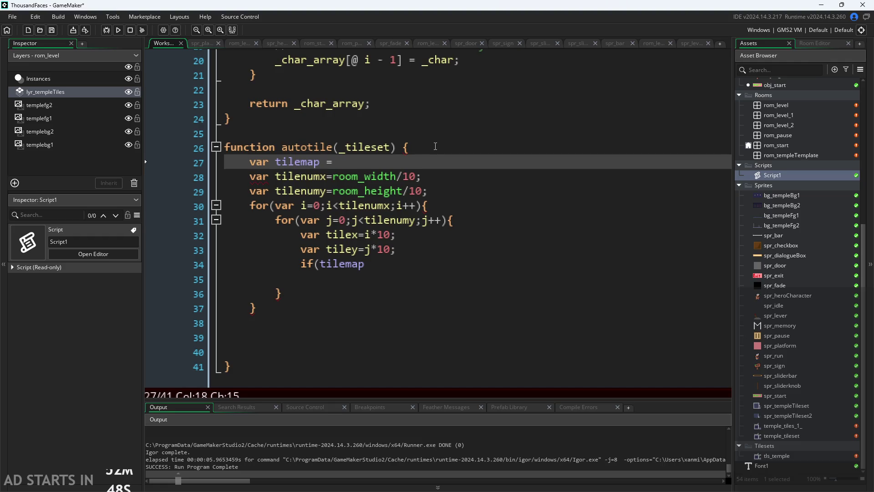
{"action": "type", "text": " _s"}
{"action": "key", "text": "BackSpace"}
{"action": "type", "text": "tileset"}
{"action": "type", "text": ";"}
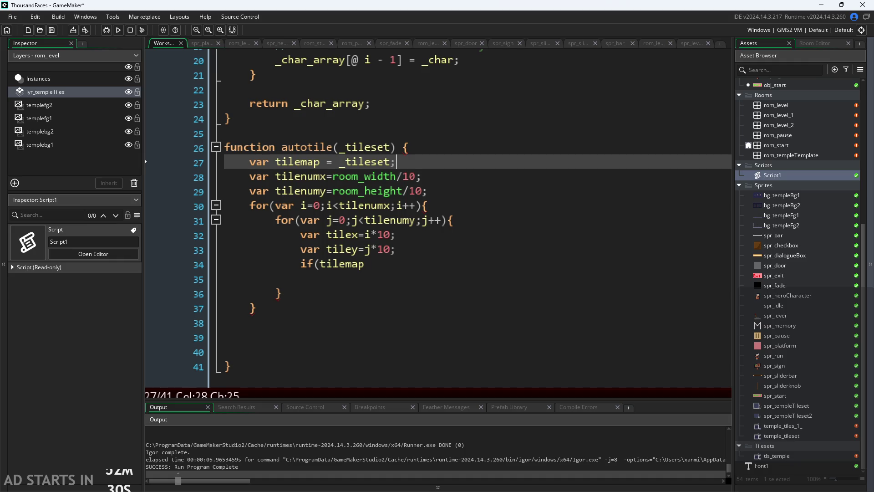
Delete 'tilemap' from the if( condition on line 34, leaving an empty if(
{"action": "left_click", "coordinate": [431, 264]}
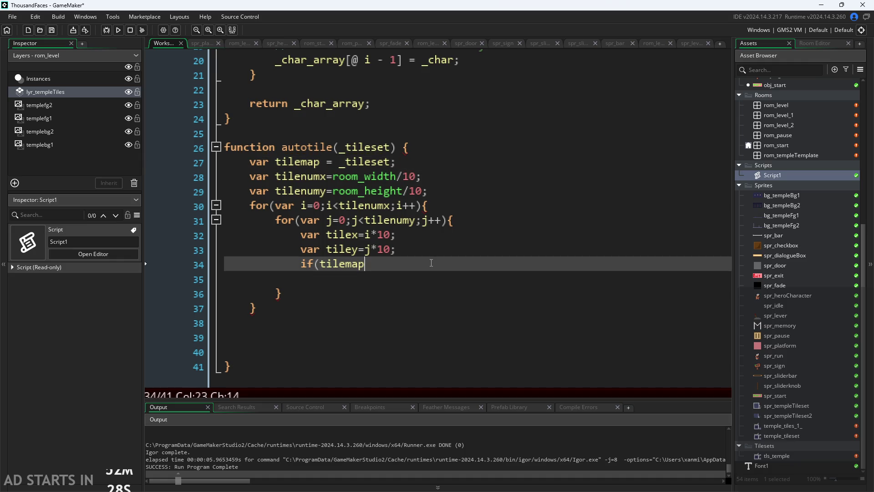
{"action": "left_click", "coordinate": [301, 264]}
{"action": "left_click", "coordinate": [320, 264]}
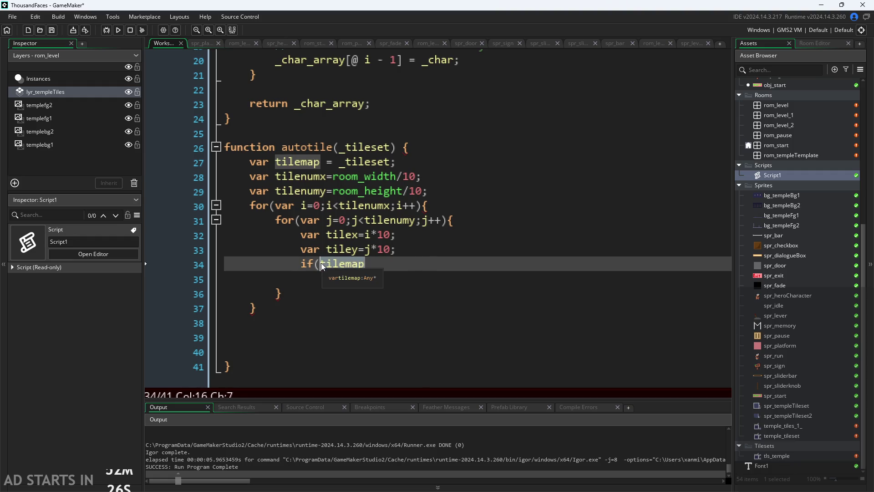
{"action": "key", "text": "BackSpace"}
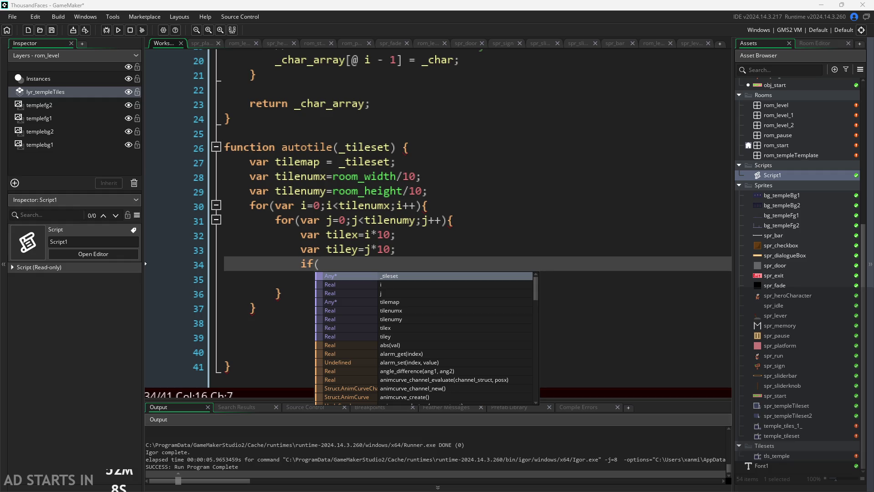
{"action": "left_click", "coordinate": [356, 266]}
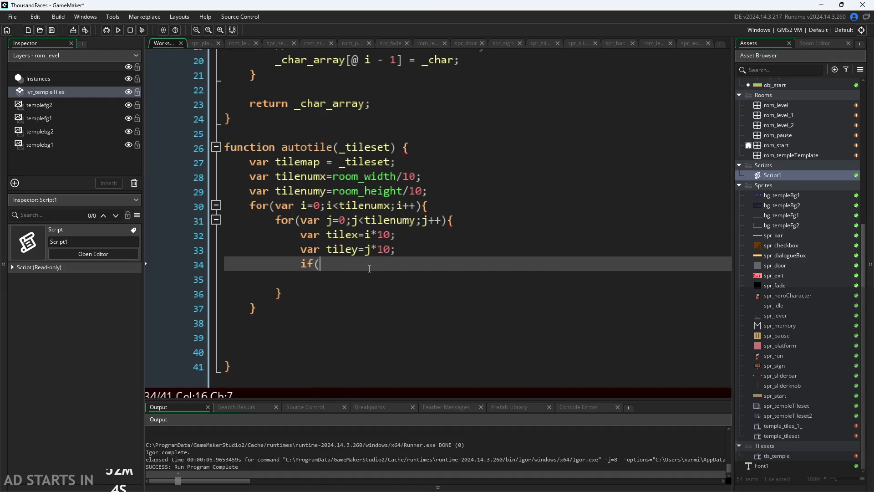
Insert 'var tile = tilemap_get(tilemap,tilex,tiley);' on a new line above the if
{"action": "left_click", "coordinate": [419, 249]}
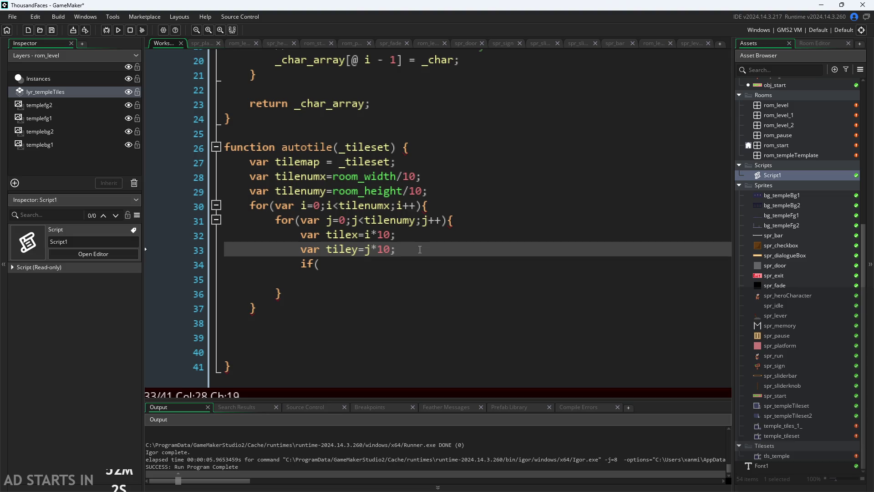
{"action": "key", "text": "Return"}
{"action": "type", "text": "var"}
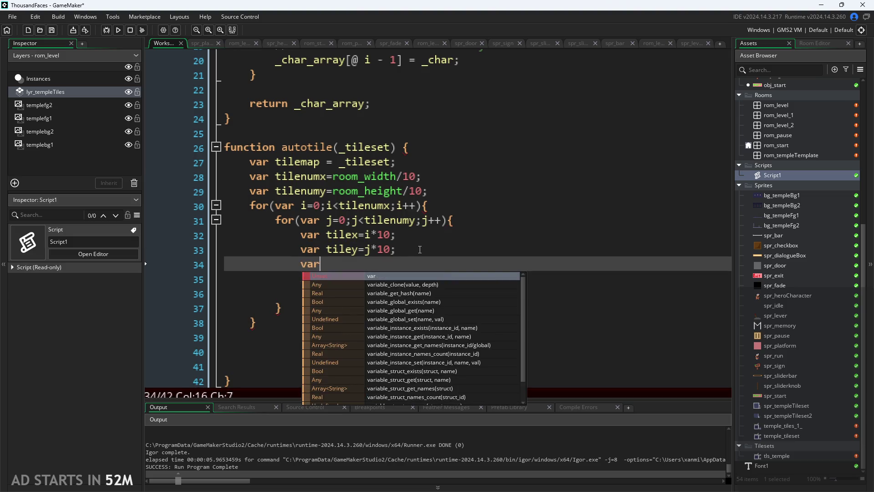
{"action": "type", "text": " tile ="}
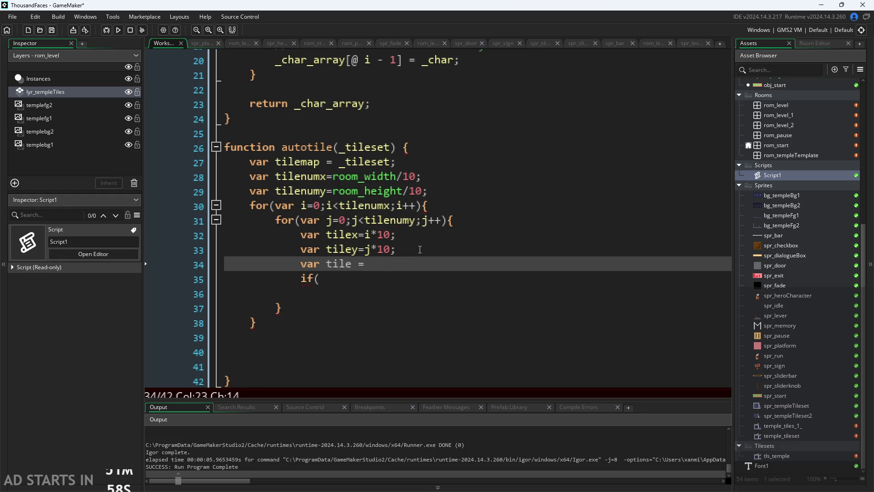
{"action": "type", "text": " tilemap_get"}
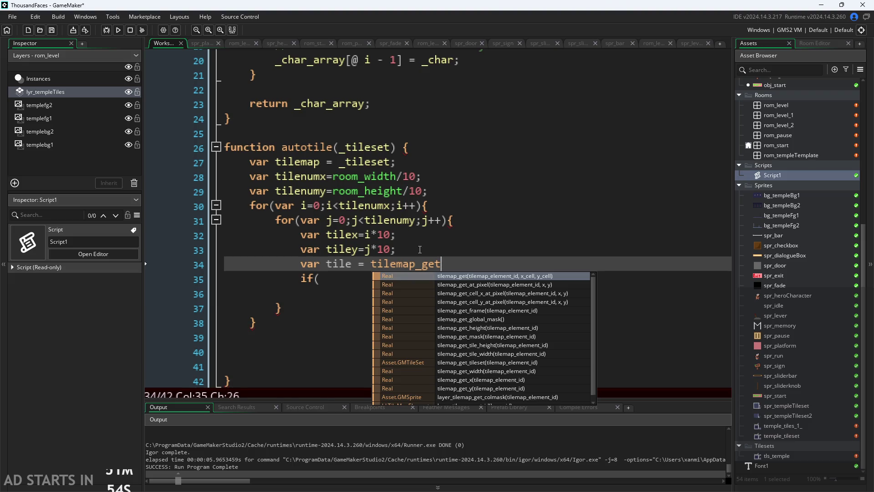
{"action": "type", "text": "("}
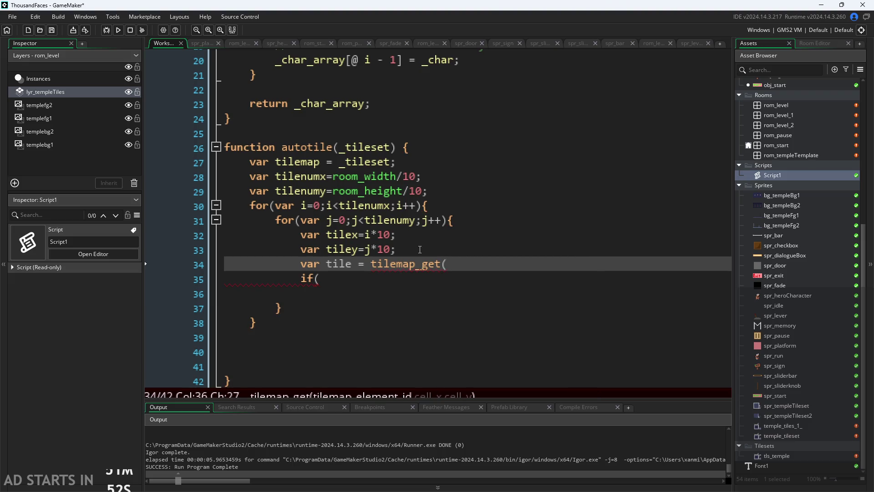
{"action": "type", "text": "tilemap"}
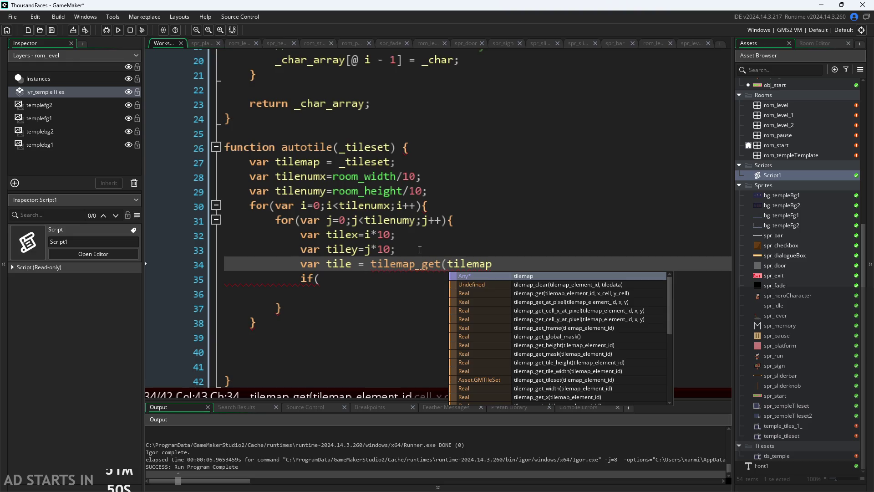
{"action": "type", "text": ",tile"}
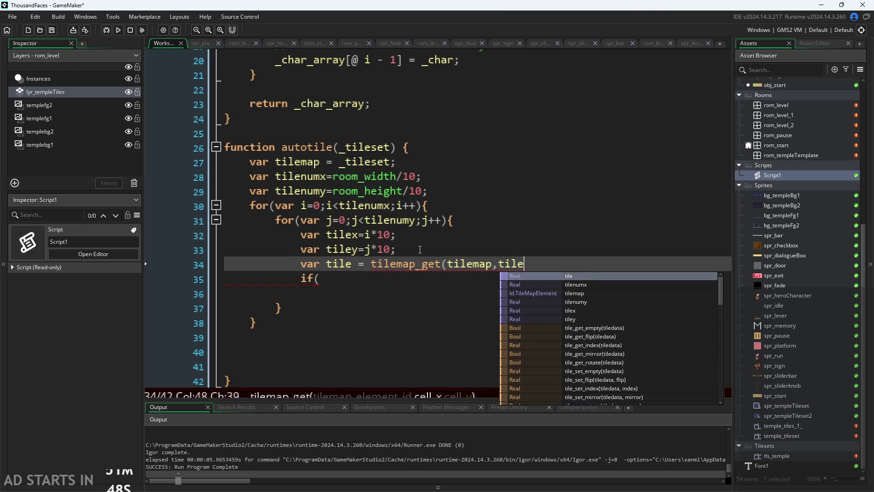
{"action": "type", "text": "x,tiley);"}
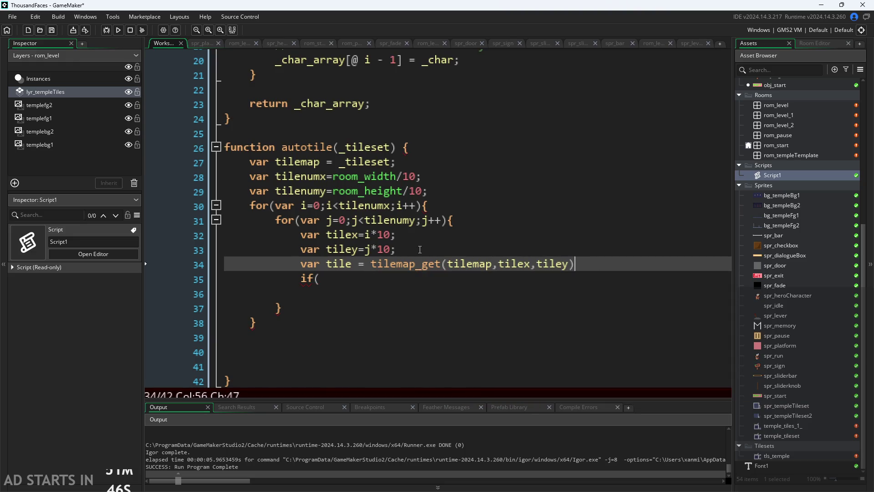
{"action": "key", "text": "Down"}
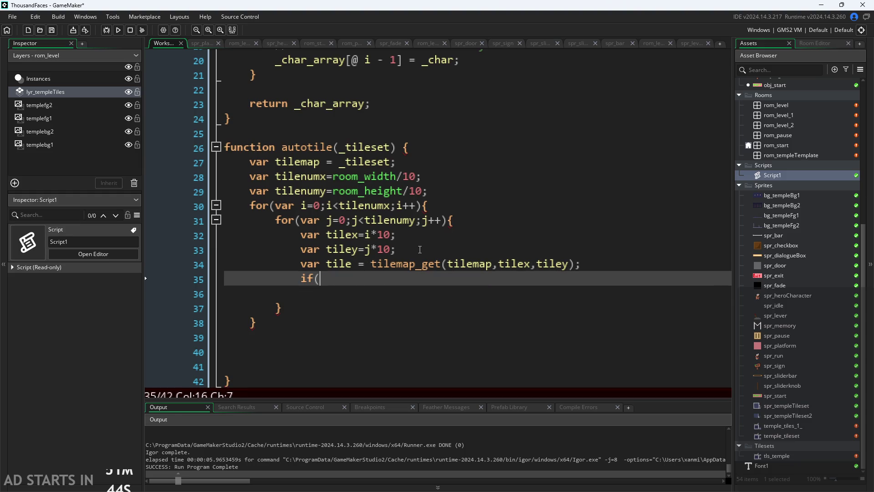
{"action": "type", "text": "tile!"}
{"action": "key", "text": "BackSpace"}
{"action": "key", "text": "BackSpace"}
{"action": "key", "text": "BackSpace"}
Complete the condition as if(!tile_get_empty(tile)){ with a closing } below it
{"action": "left_click", "coordinate": [416, 285]}
{"action": "type", "text": "tile_get"}
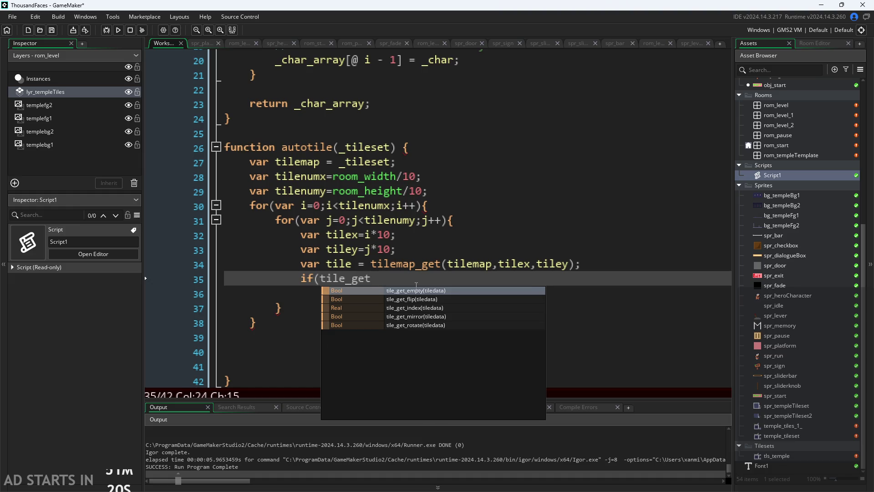
{"action": "key", "text": "Return"}
{"action": "type", "text": "tile)"}
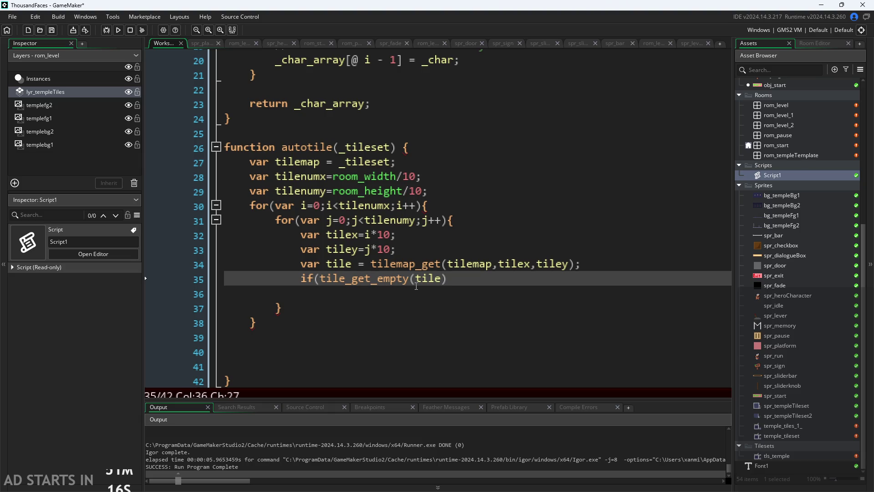
{"action": "type", "text": ")"}
{"action": "left_click", "coordinate": [325, 283]}
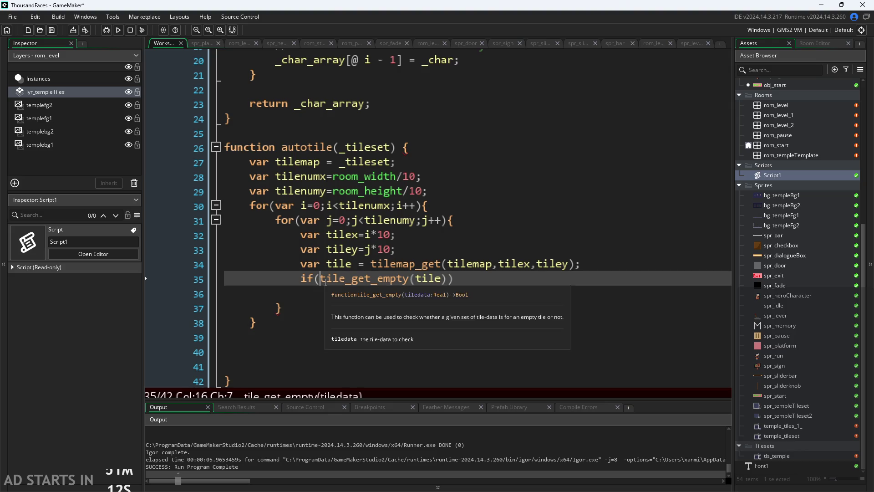
{"action": "type", "text": "!"}
{"action": "left_click", "coordinate": [494, 280]}
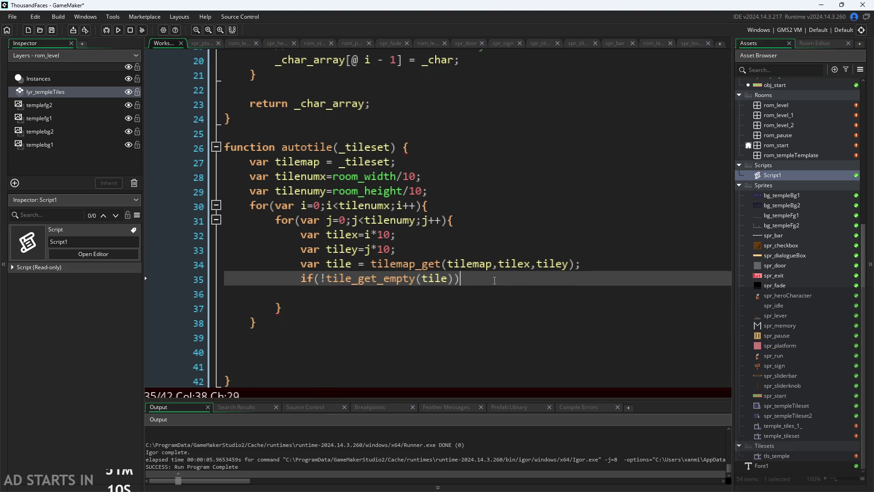
{"action": "type", "text": "{"}
{"action": "key", "text": "Return"}
{"action": "key", "text": "Return"}
{"action": "type", "text": "}"}
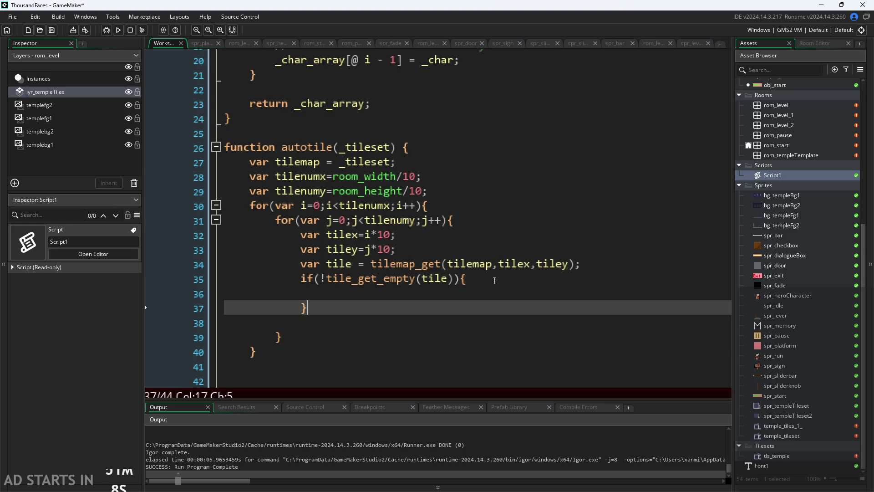
{"action": "left_click", "coordinate": [478, 295]}
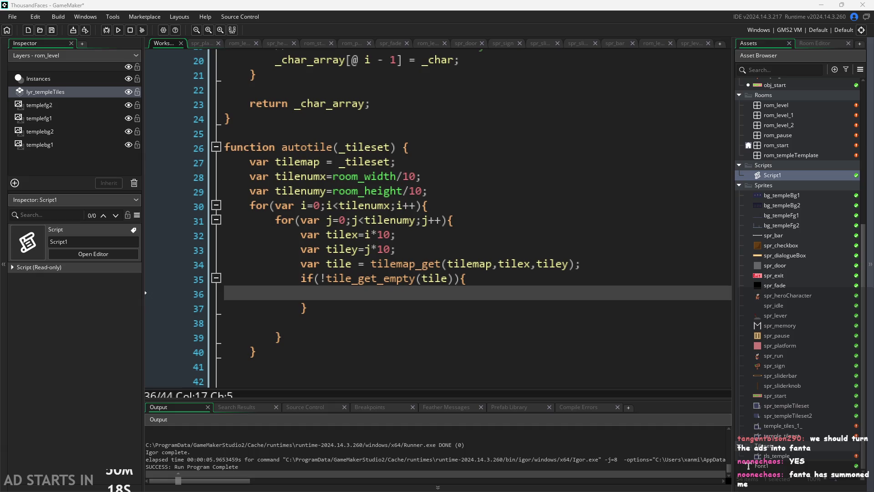
Review the if(!tile_get_empty(tile)){ } block inside the inner loop
{"action": "left_click", "coordinate": [485, 285]}
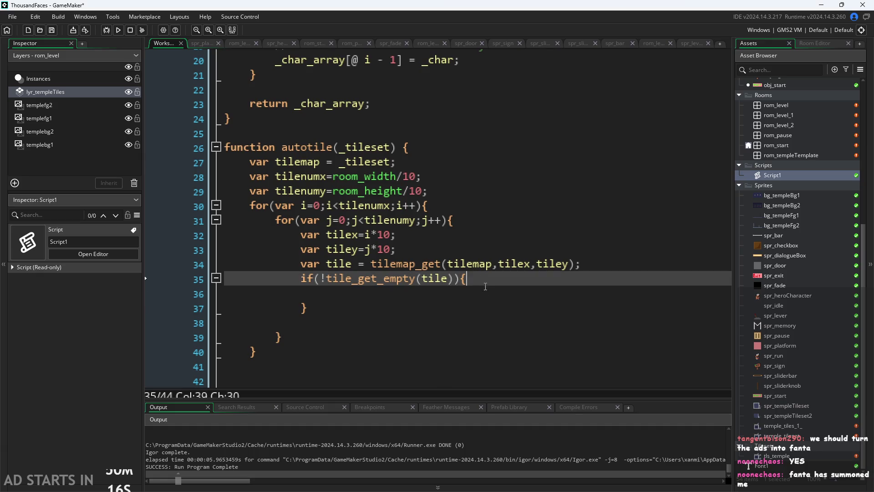
{"action": "left_click", "coordinate": [486, 295]}
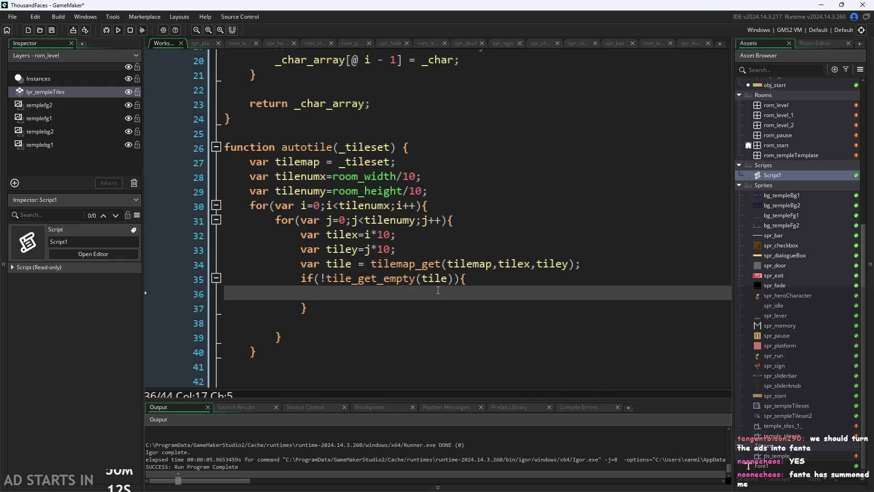
{"action": "left_click", "coordinate": [451, 279]}
{"action": "left_click", "coordinate": [465, 293]}
{"action": "left_click", "coordinate": [482, 279]}
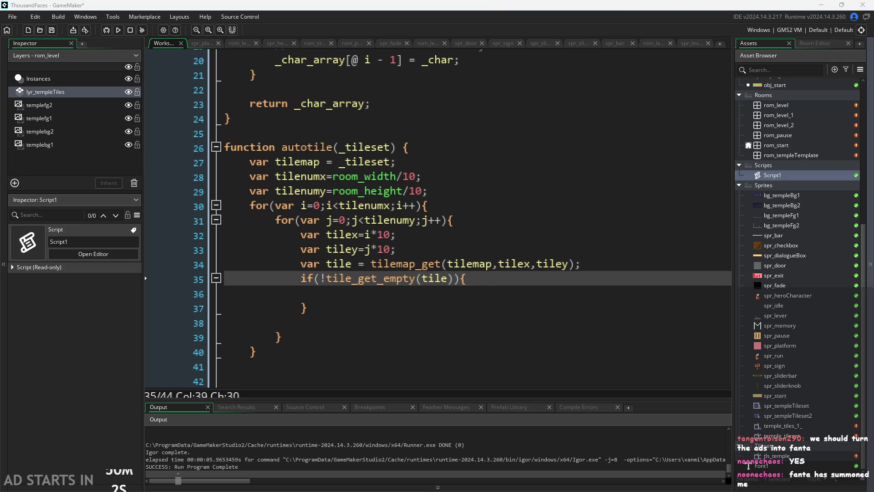
{"action": "left_click", "coordinate": [391, 297]}
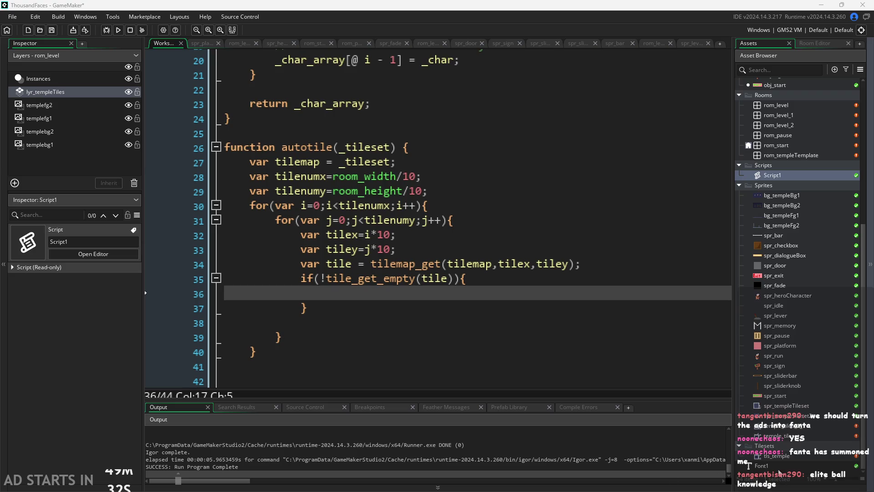
{"action": "left_click", "coordinate": [533, 280]}
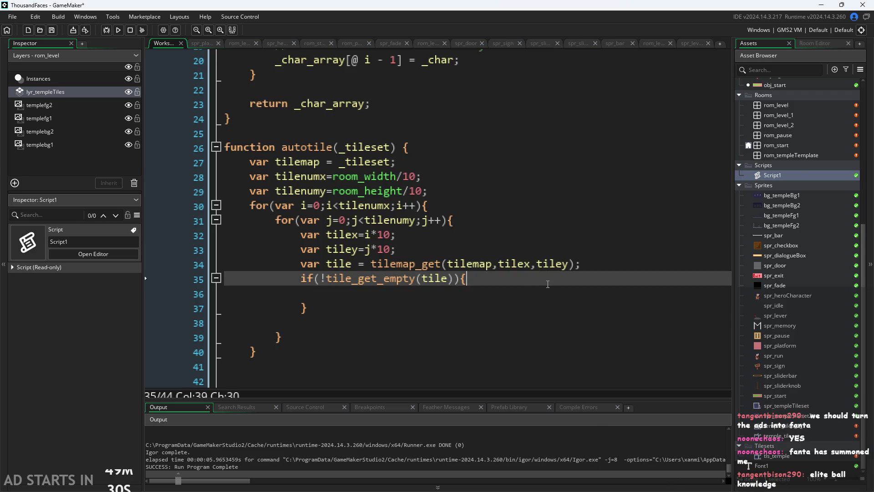
Add a var line below the tile lookup, then remove it again
{"action": "left_click", "coordinate": [604, 258]}
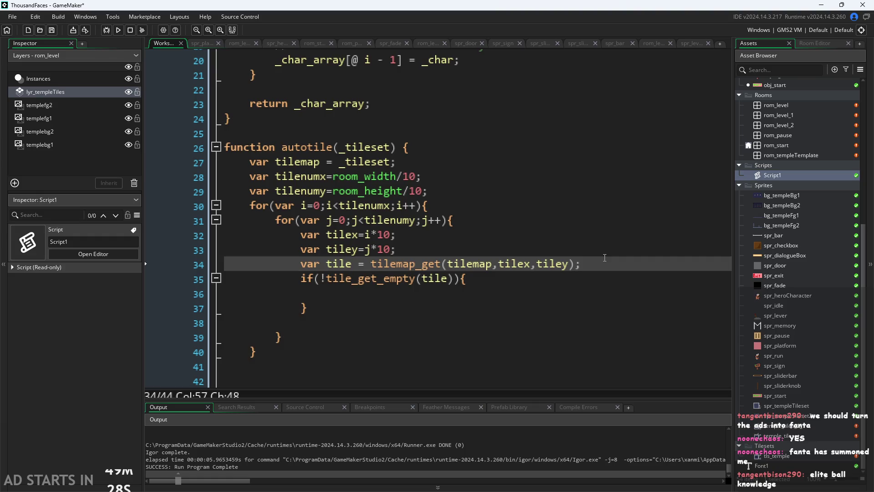
{"action": "key", "text": "Return"}
{"action": "type", "text": "var"}
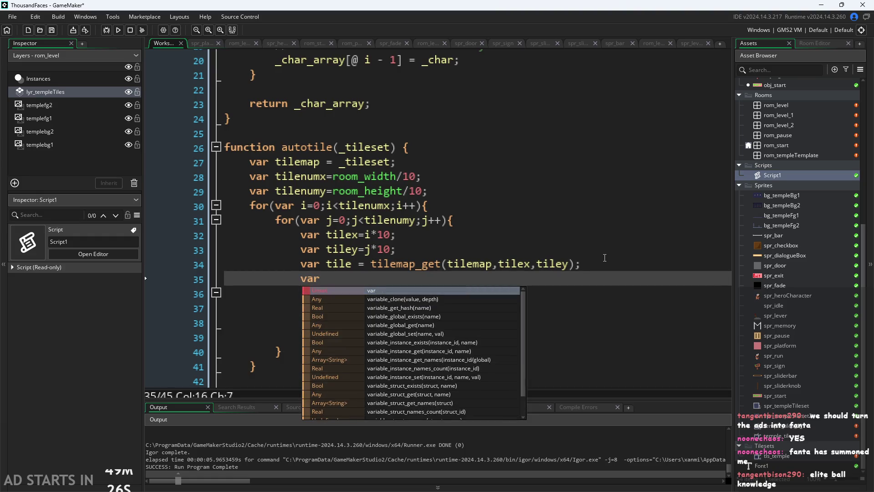
{"action": "key", "text": "BackSpace"}
{"action": "key", "text": "BackSpace"}
{"action": "key", "text": "BackSpace"}
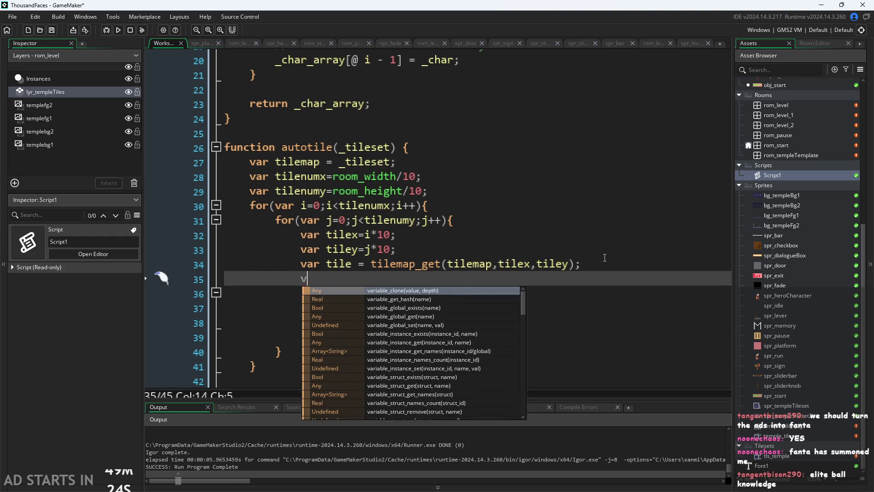
{"action": "key", "text": "Escape"}
{"action": "key", "text": "BackSpace"}
{"action": "key", "text": "BackSpace"}
{"action": "key", "text": "BackSpace"}
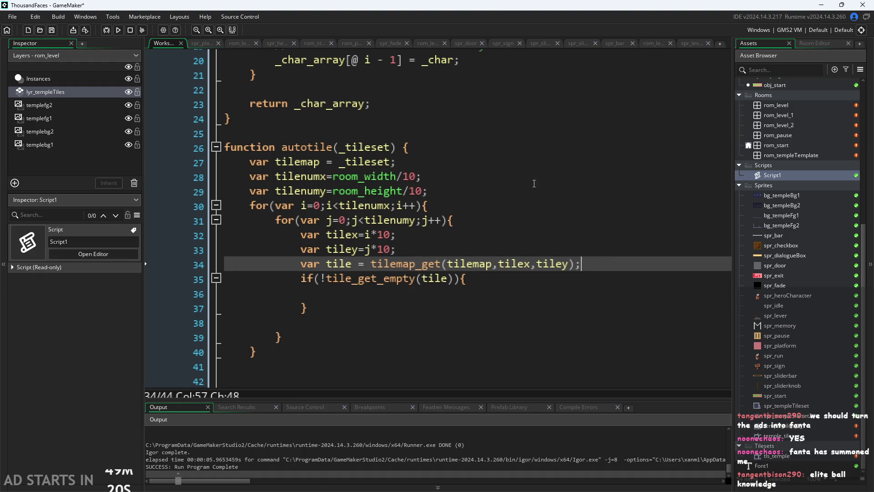
{"action": "left_click", "coordinate": [507, 190]}
Declare var displace=[-10,-10,10,10]; on a new line after the tile counts
{"action": "key", "text": "Return"}
{"action": "type", "text": "var"}
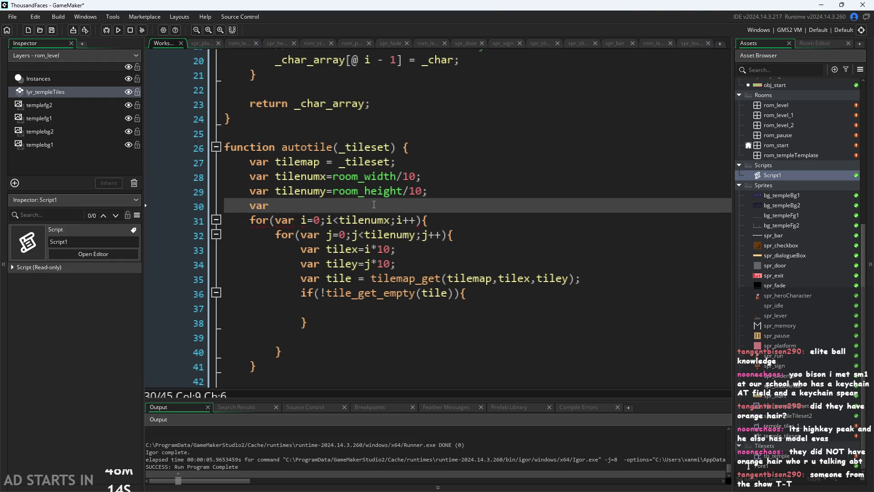
{"action": "mouse_move", "coordinate": [369, 191]}
{"action": "type", "text": "rer"}
{"action": "type", "text": "end"}
{"action": "key", "text": "BackSpace"}
{"action": "key", "text": "BackSpace"}
{"action": "key", "text": "BackSpace"}
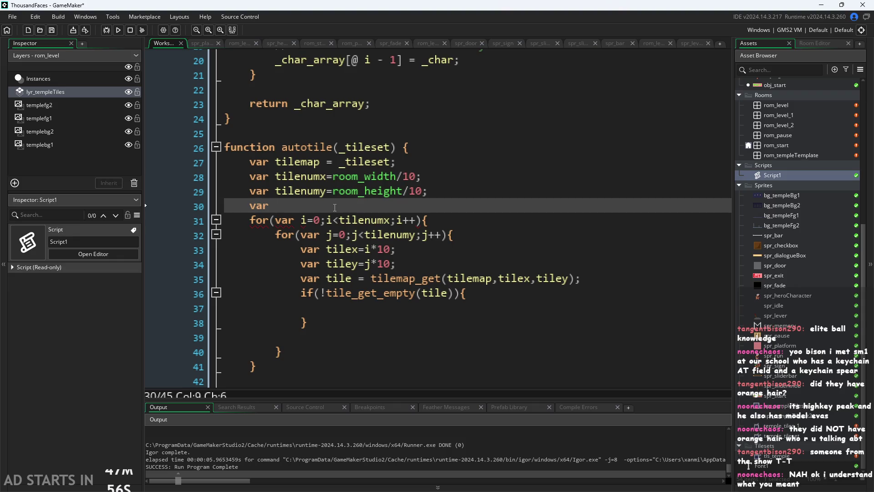
{"action": "type", "text": "disp"}
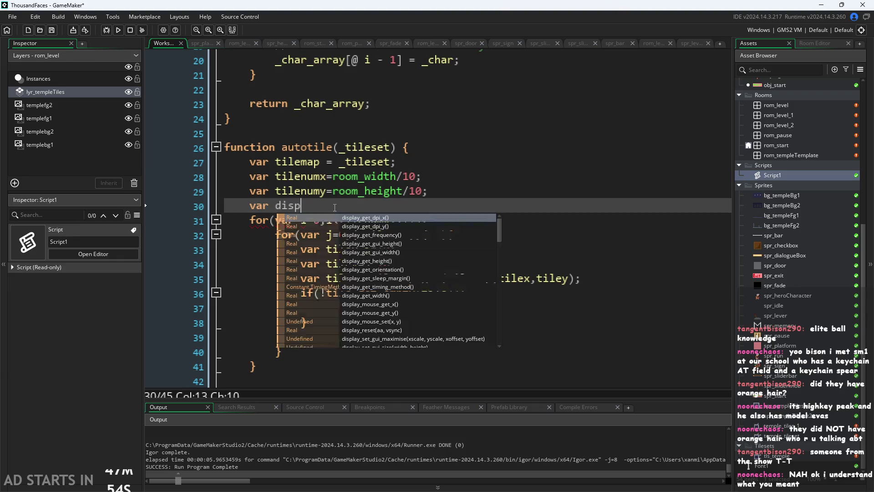
{"action": "type", "text": "lace"}
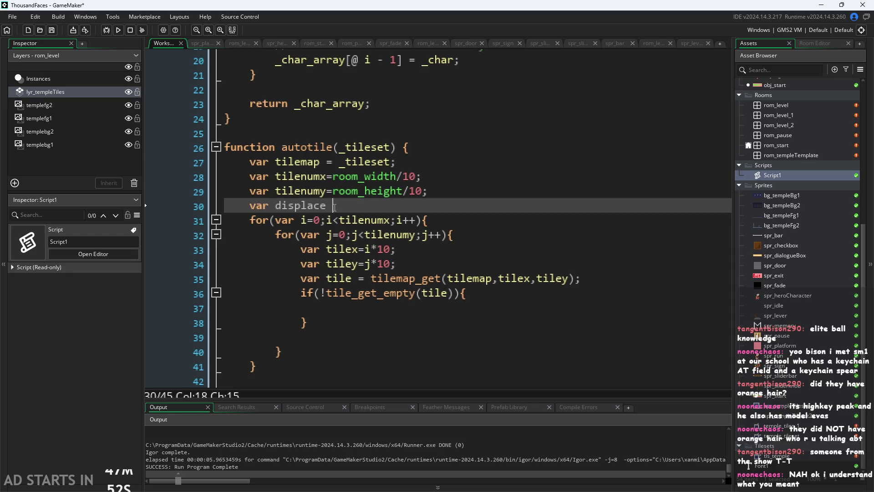
{"action": "type", "text": "=["}
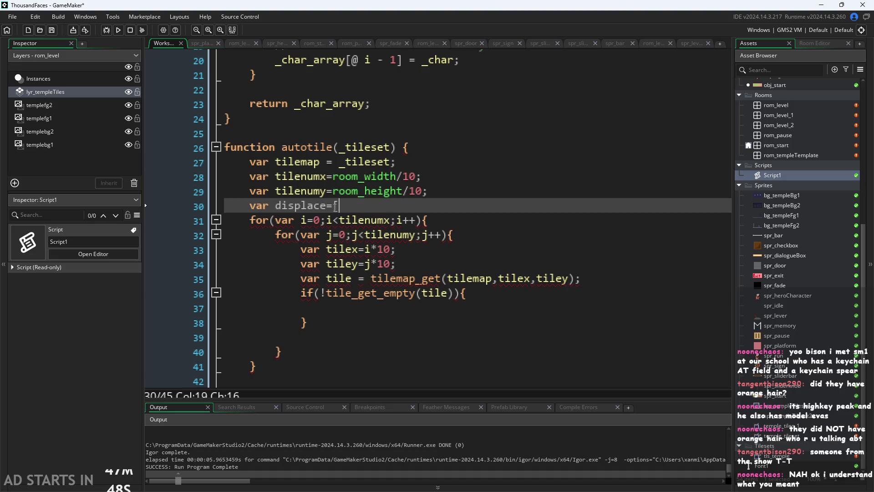
{"action": "type", "text": "-1"}
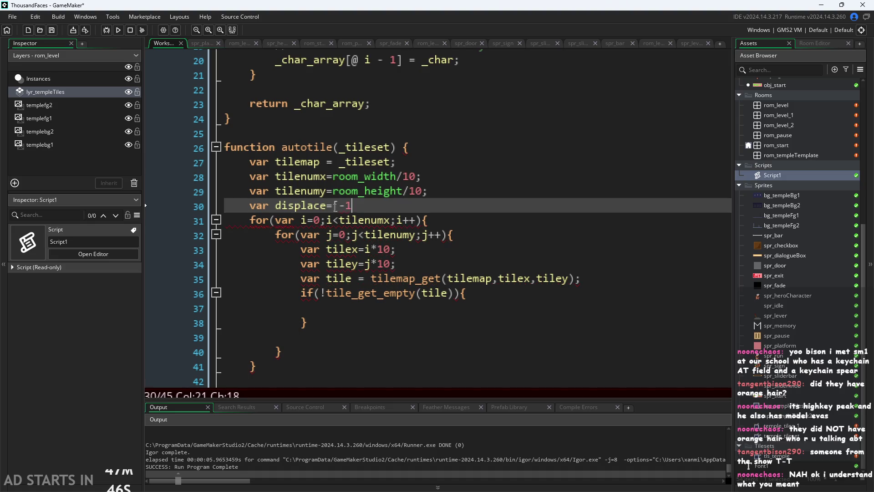
{"action": "key", "text": "BackSpace"}
{"action": "key", "text": "BackSpace"}
{"action": "type", "text": "-10"}
{"action": "type", "text": ","}
{"action": "type", "text": "10."}
{"action": "key", "text": "BackSpace"}
{"action": "key", "text": "BackSpace"}
{"action": "key", "text": "BackSpace"}
{"action": "type", "text": "-10."}
{"action": "key", "text": "BackSpace"}
{"action": "type", "text": ","}
{"action": "type", "text": "10,1"}
{"action": "type", "text": "0];"}
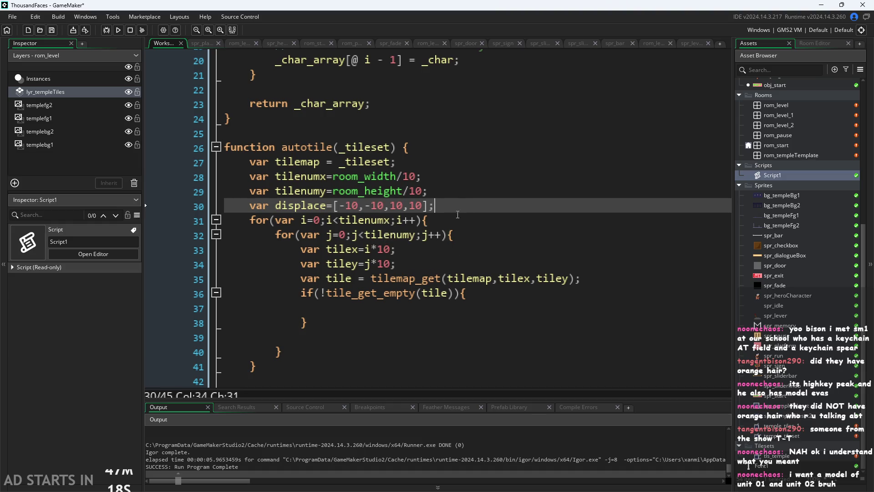
Add a blank line below the displace declaration
{"action": "left_click", "coordinate": [470, 196]}
{"action": "left_click", "coordinate": [470, 203]}
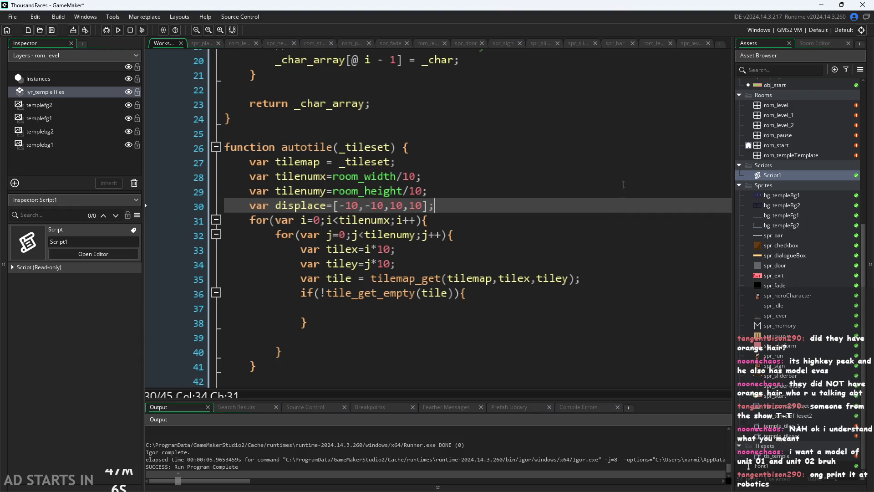
{"action": "left_click", "coordinate": [605, 224]}
{"action": "left_click", "coordinate": [607, 209]}
{"action": "key", "text": "Return"}
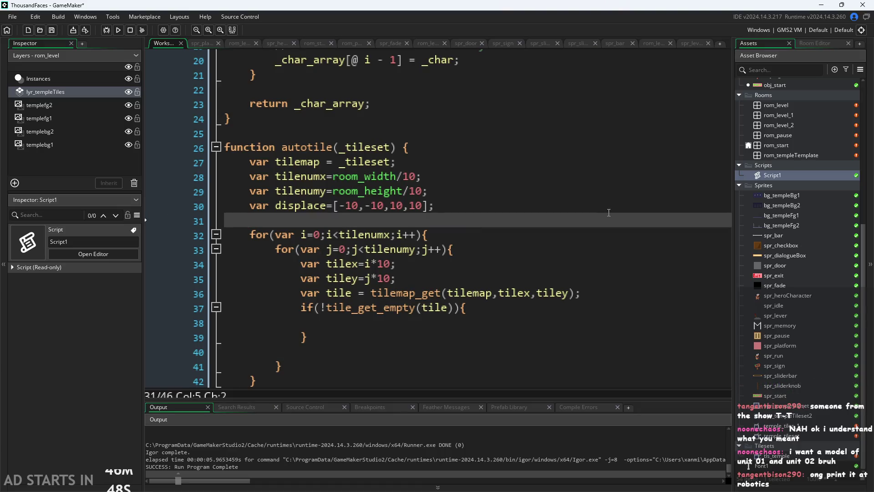
Add a for(var r=0;r<4;r++){ } loop inside the non-empty tile check
{"action": "left_click", "coordinate": [431, 205]}
{"action": "left_click", "coordinate": [459, 227]}
{"action": "left_click", "coordinate": [525, 315]}
{"action": "key", "text": "Return"}
{"action": "type", "text": "for(int"}
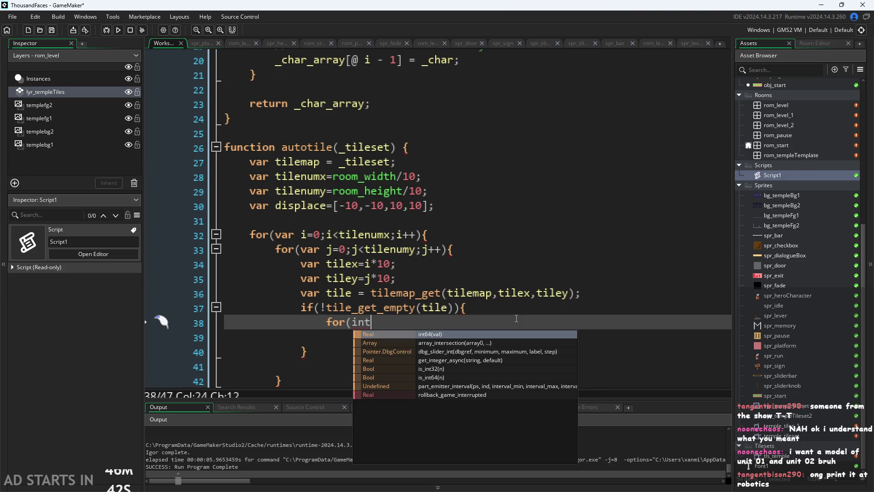
{"action": "type", "text": " r="}
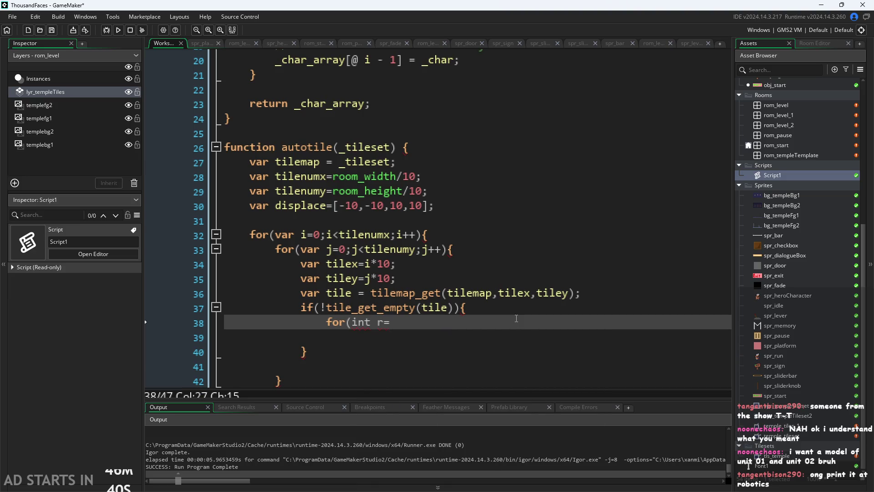
{"action": "type", "text": "0;"}
{"action": "type", "text": "r<"}
{"action": "type", "text": "4;r++"}
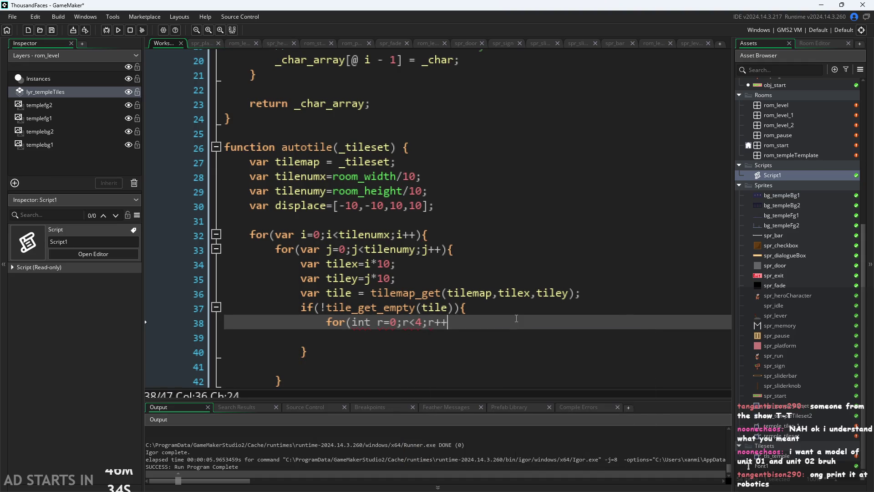
{"action": "type", "text": "){"}
{"action": "key", "text": "Return"}
{"action": "key", "text": "Return"}
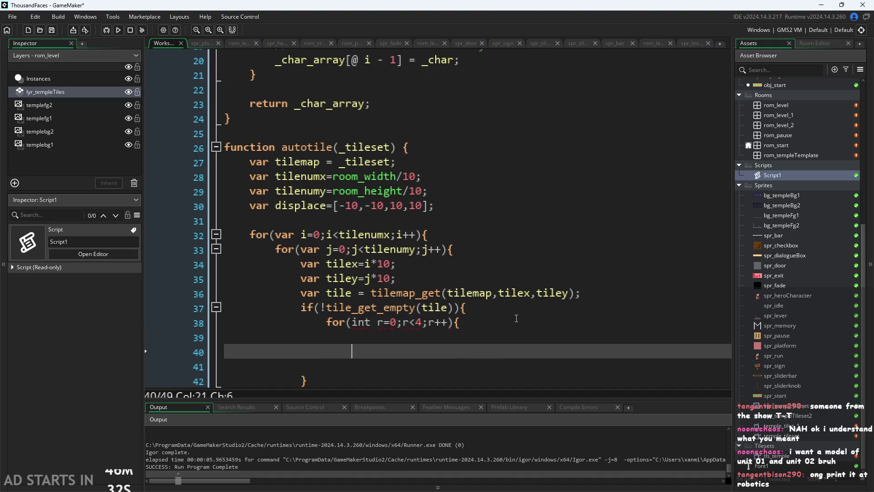
{"action": "type", "text": "}"}
{"action": "double_click", "coordinate": [353, 323]}
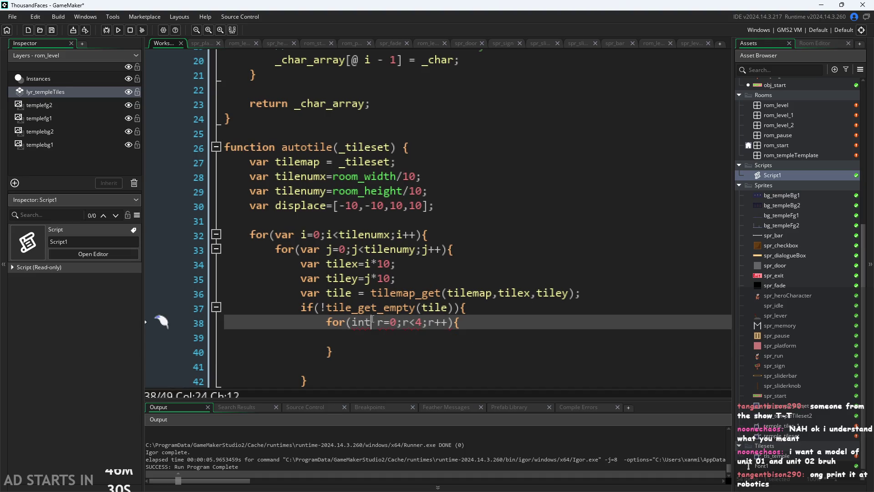
{"action": "type", "text": "var"}
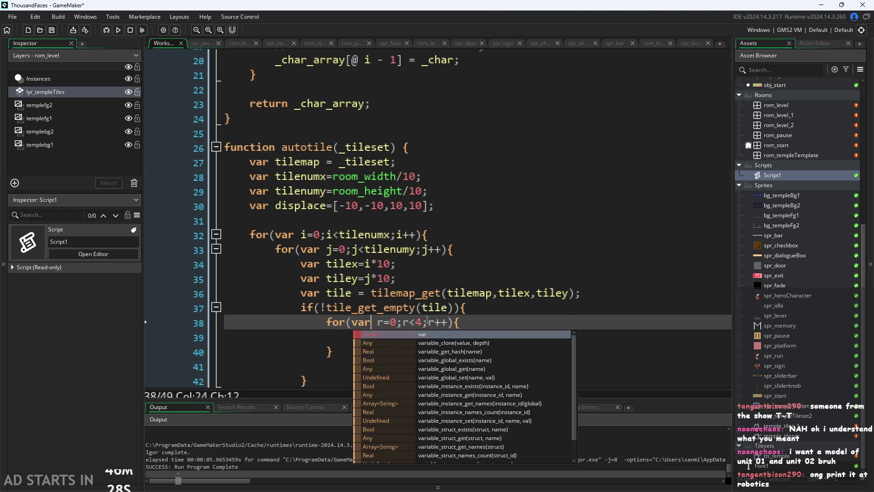
Delete the blank line after the displace array and open a line above the r loop
{"action": "left_click", "coordinate": [513, 333]}
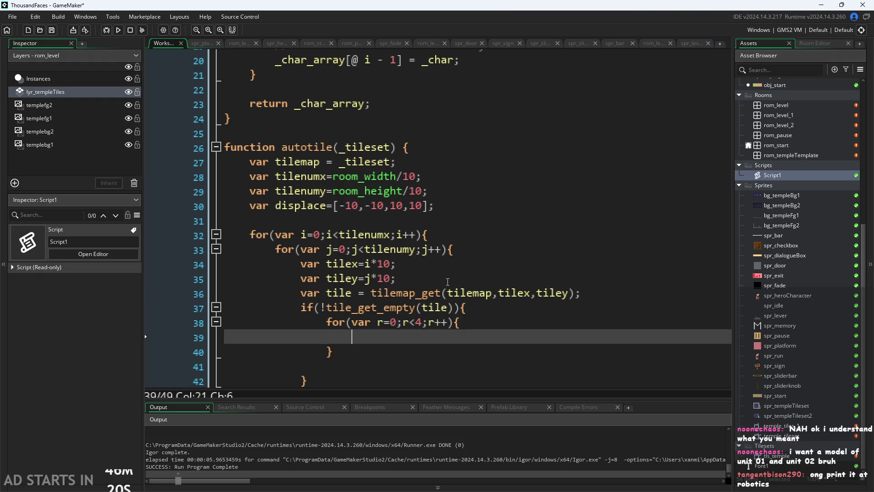
{"action": "left_click", "coordinate": [512, 305]}
{"action": "left_click", "coordinate": [546, 294]}
{"action": "left_click", "coordinate": [560, 322]}
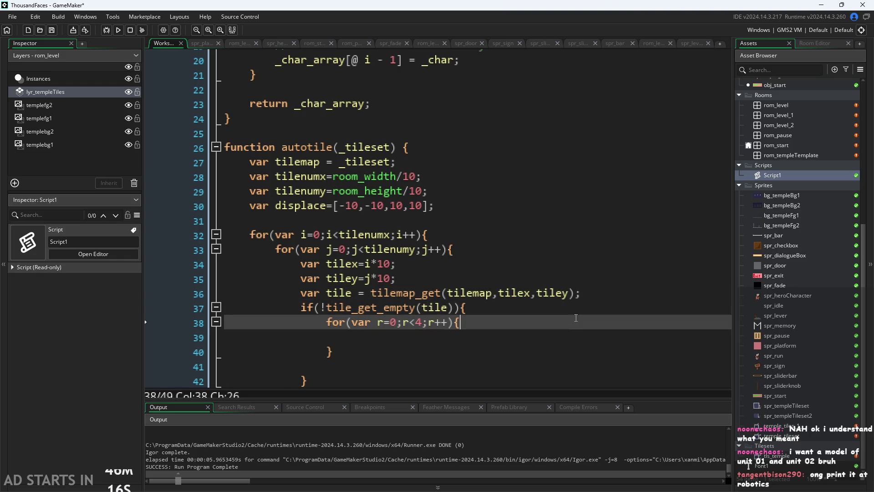
{"action": "left_click", "coordinate": [577, 294]}
{"action": "left_click", "coordinate": [578, 307]}
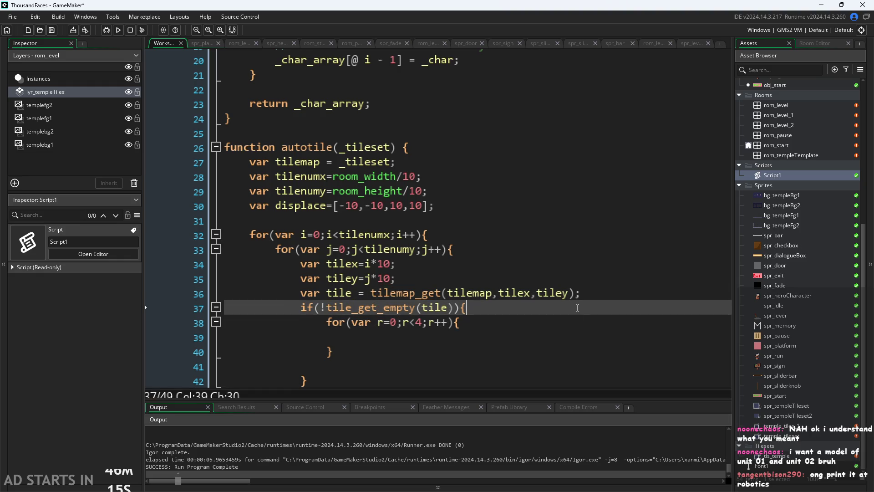
{"action": "left_click", "coordinate": [396, 220]}
{"action": "key", "text": "BackSpace"}
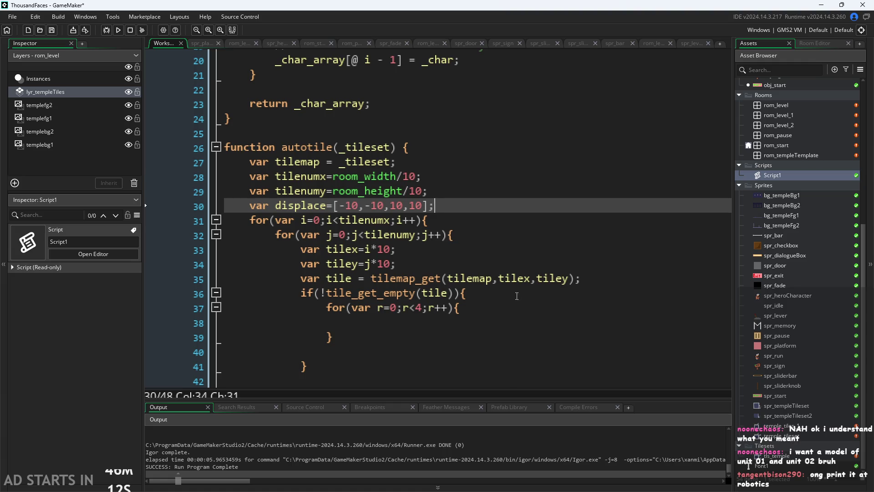
{"action": "left_click", "coordinate": [519, 296]}
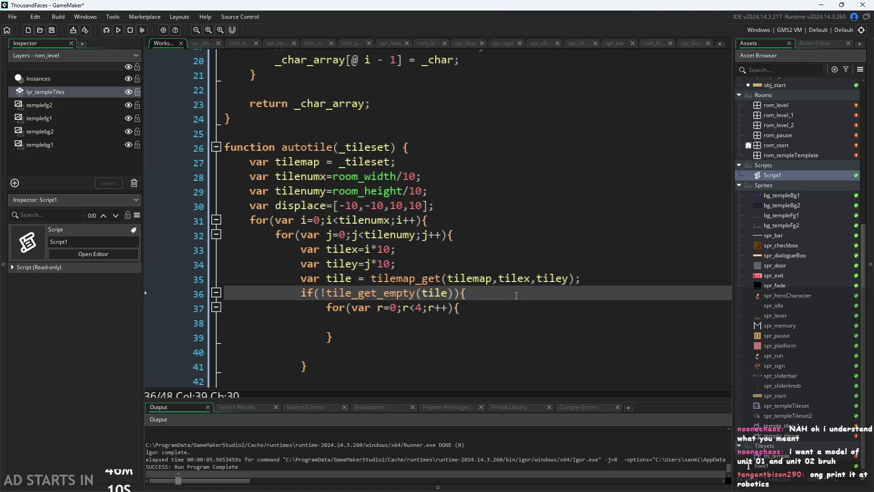
{"action": "key", "text": "Return"}
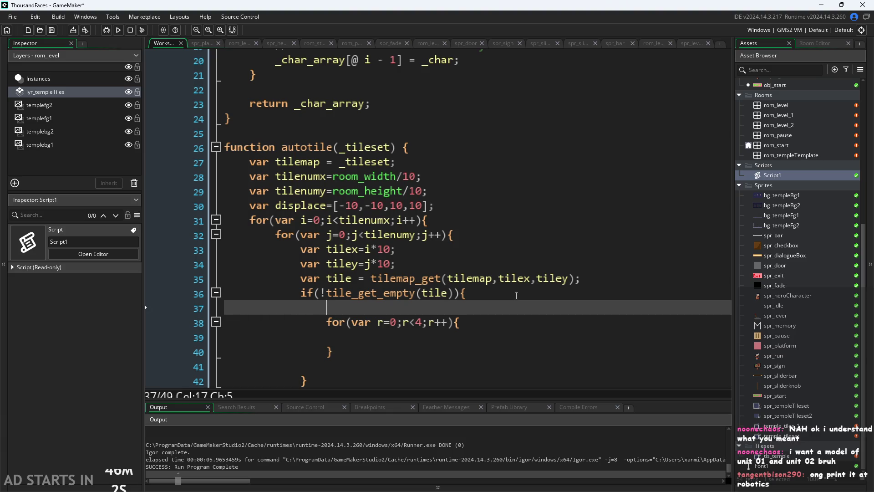
Declare var arr = []; on the blank line above the for(var r…) loop
{"action": "type", "text": "var "}
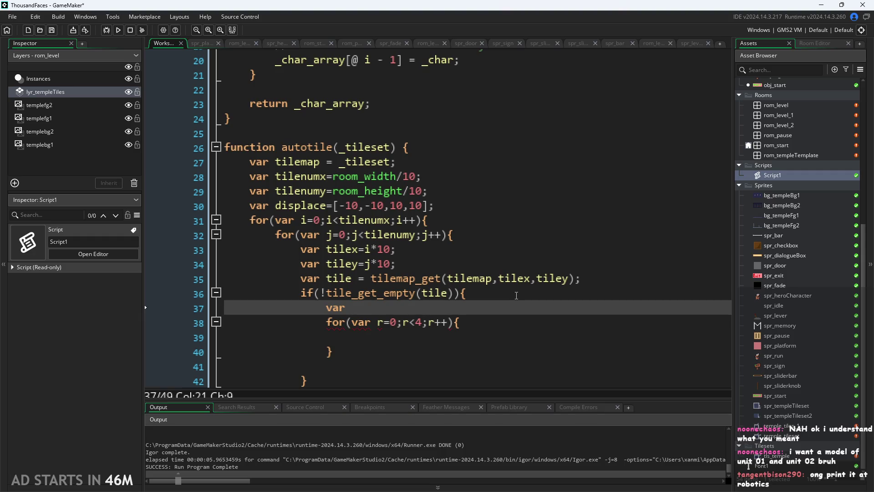
{"action": "type", "text": "arr"}
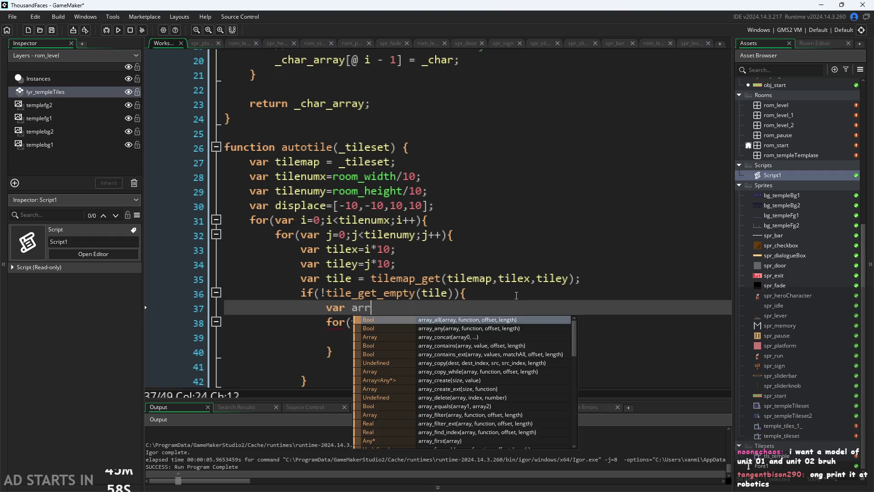
{"action": "type", "text": " = "}
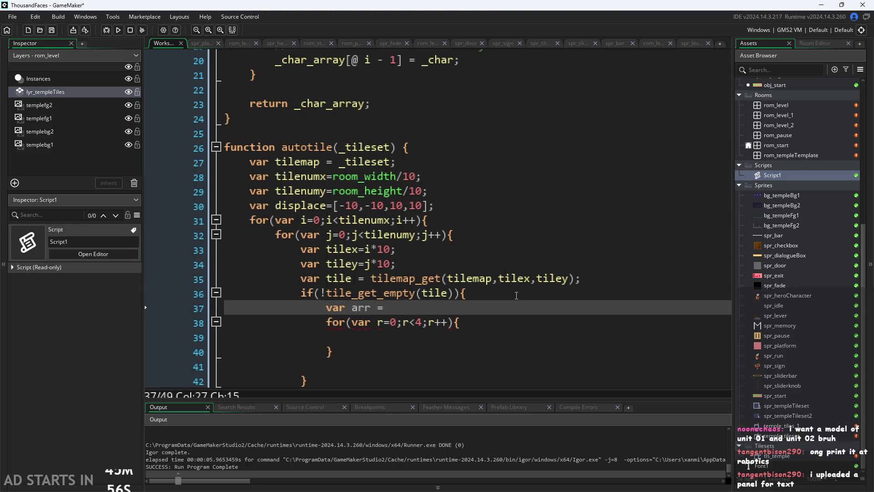
{"action": "type", "text": "[];"}
{"action": "key", "text": "Left"}
{"action": "key", "text": "Left"}
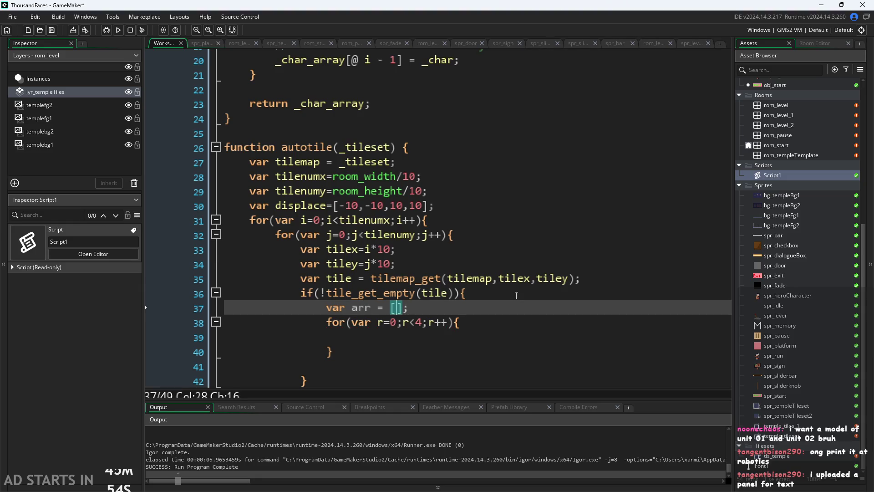
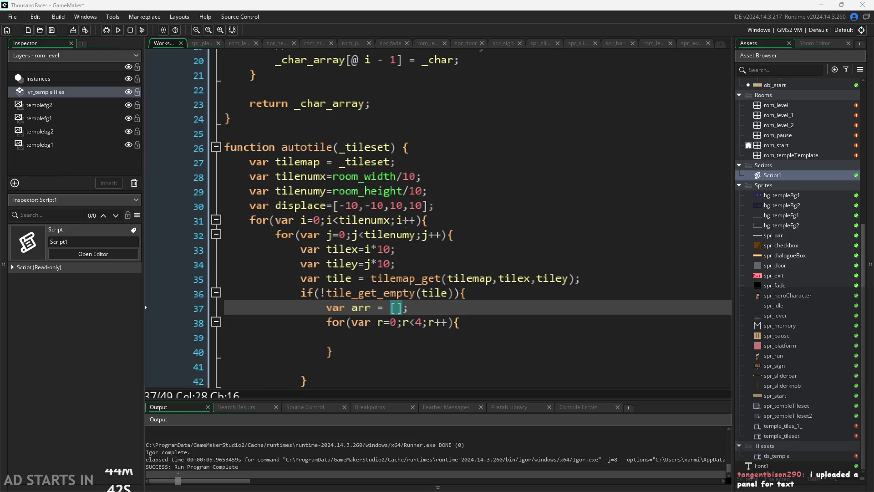
Start an if(tile_get_empty(); check on the empty line inside the r loop
{"action": "left_click", "coordinate": [415, 206]}
{"action": "left_click", "coordinate": [364, 205]}
{"action": "left_click", "coordinate": [371, 206]}
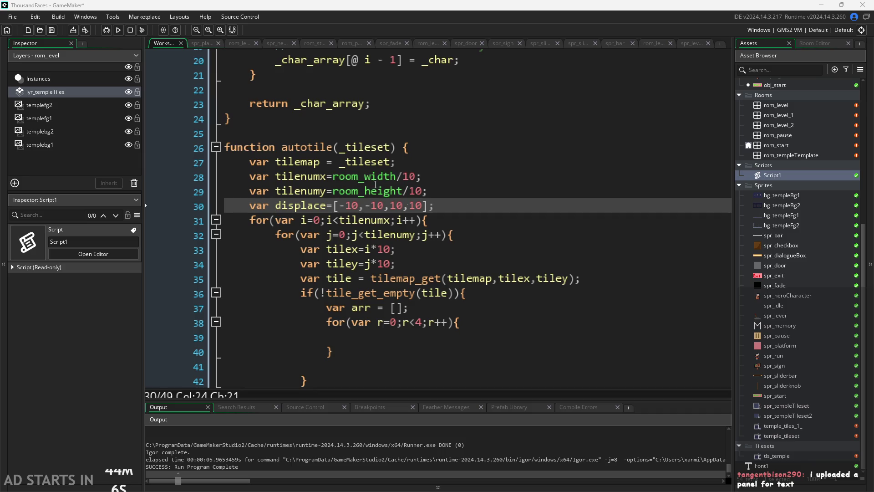
{"action": "left_click", "coordinate": [491, 342]}
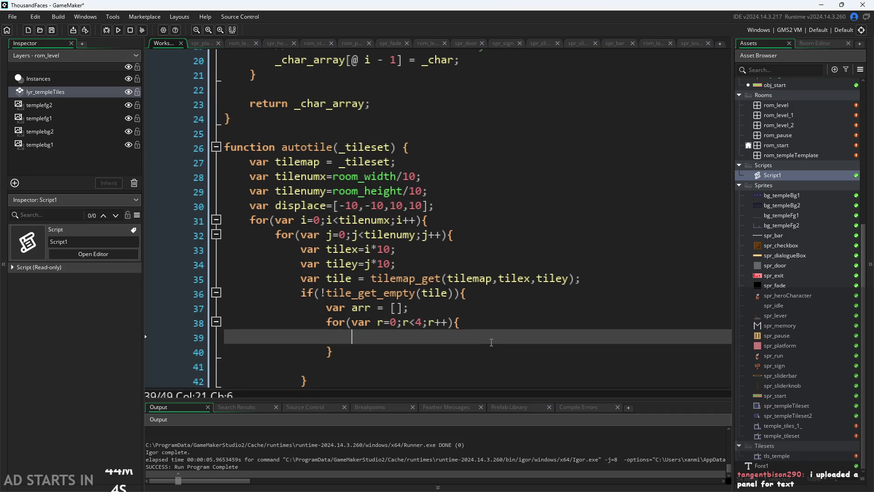
{"action": "type", "text": "if("}
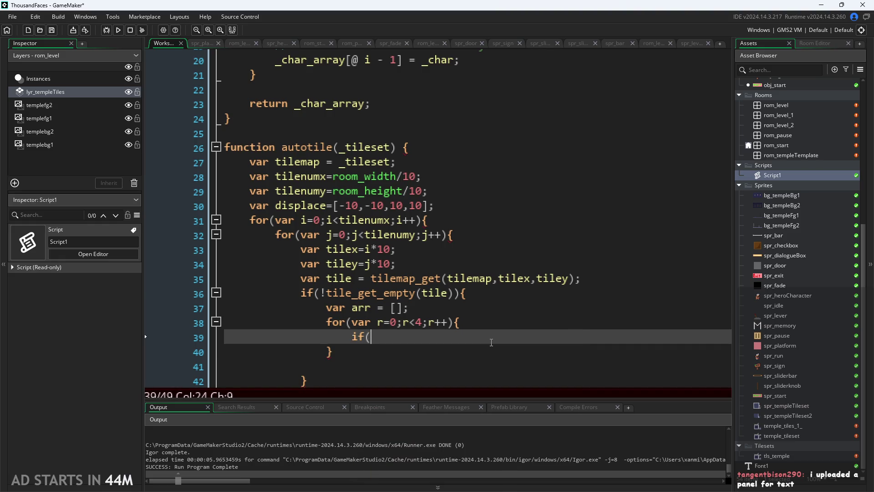
{"action": "type", "text": "t"}
{"action": "key", "text": "BackSpace"}
{"action": "key", "text": "Escape"}
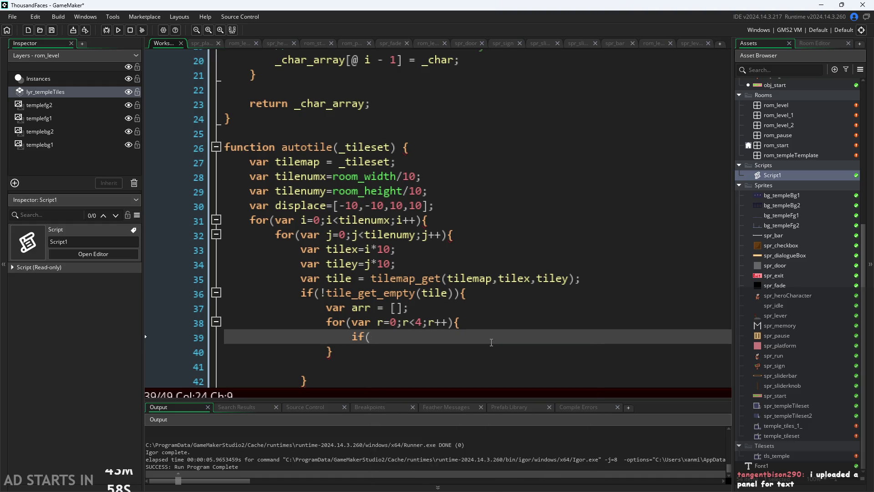
{"action": "type", "text": "tile+"}
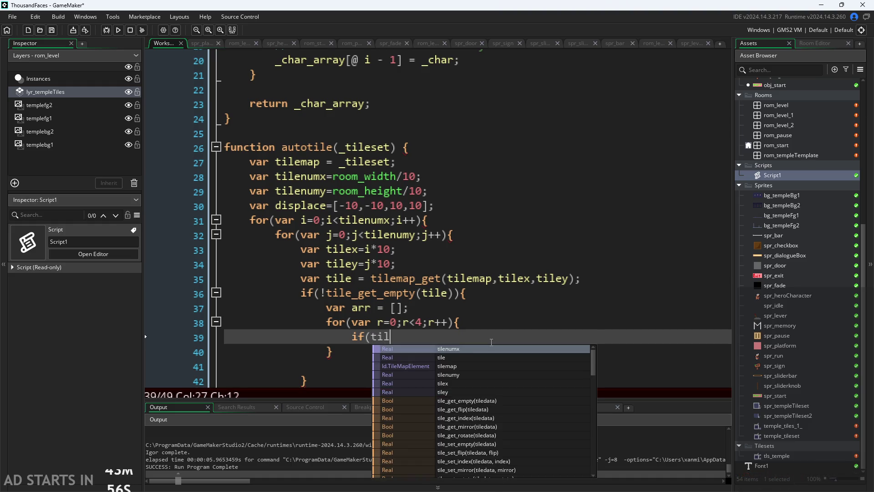
{"action": "key", "text": "BackSpace"}
{"action": "type", "text": "_get"}
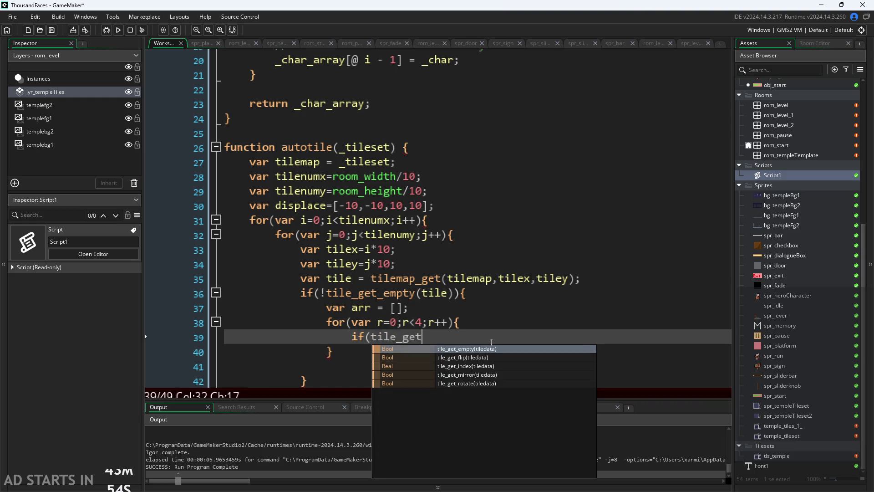
{"action": "type", "text": "+"}
{"action": "key", "text": "BackSpace"}
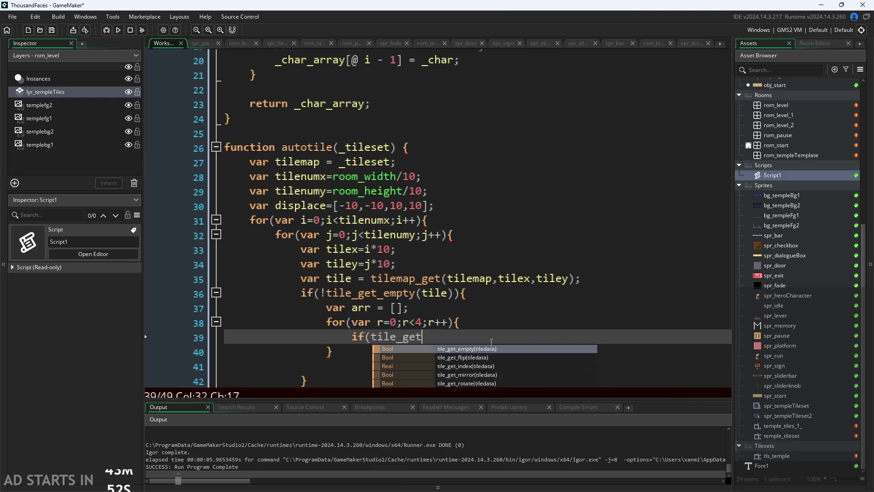
{"action": "type", "text": "_empty"}
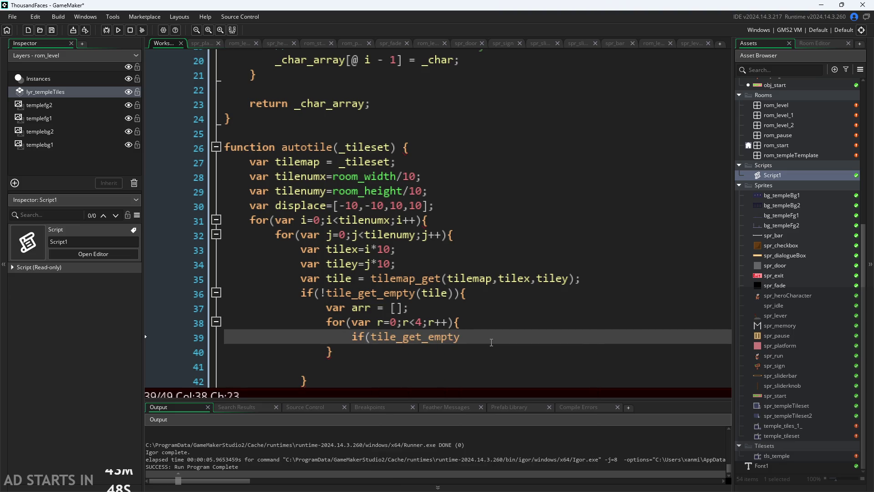
{"action": "type", "text": "()"}
{"action": "type", "text": ";"}
Initialise the arr array on line 37 to [0,0,0,0]
{"action": "key", "text": "Home"}
{"action": "key", "text": "Return"}
{"action": "key", "text": "Up"}
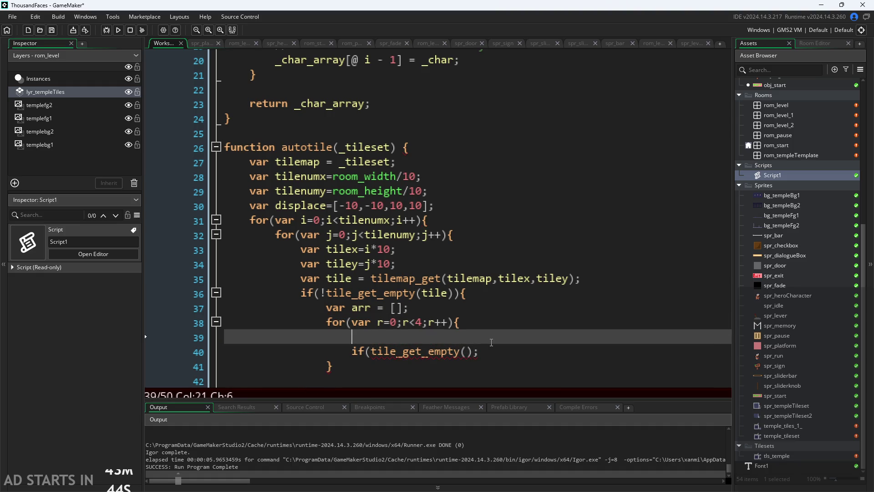
{"action": "type", "text": "atile"}
{"action": "type", "text": " ="}
{"action": "key", "text": "BackSpace"}
{"action": "key", "text": "BackSpace"}
{"action": "key", "text": "BackSpace"}
{"action": "key", "text": "BackSpace"}
{"action": "key", "text": "BackSpace"}
{"action": "left_click", "coordinate": [394, 309]}
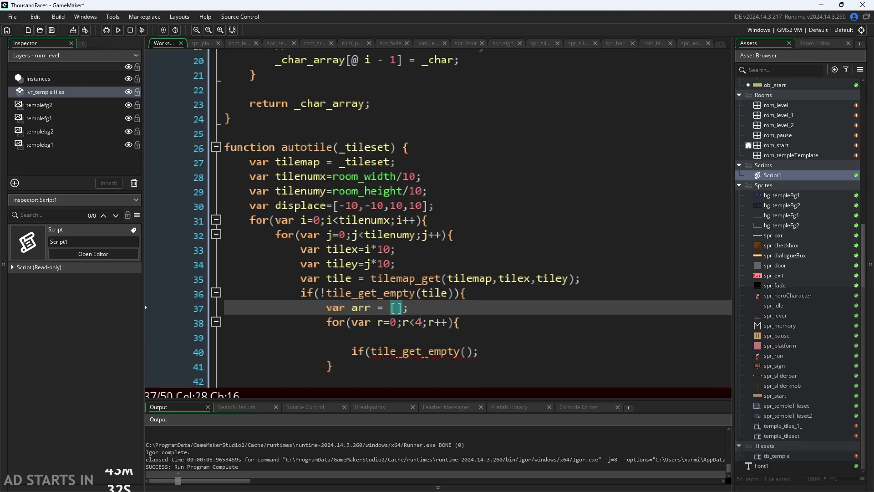
{"action": "type", "text": "0,0,0,0"}
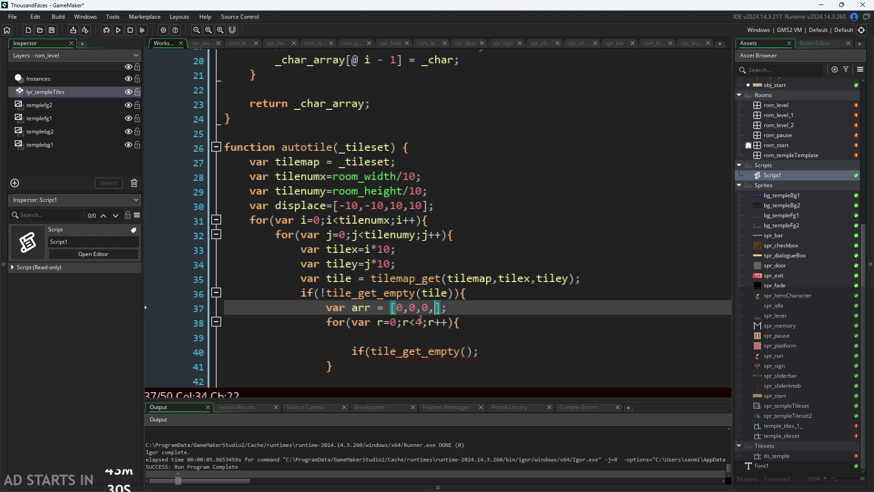
{"action": "left_click", "coordinate": [419, 338]}
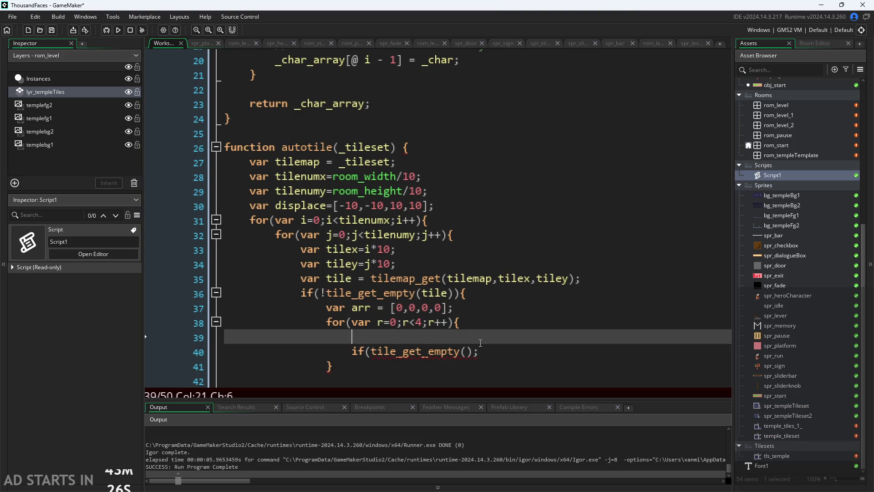
{"action": "key", "text": "Down"}
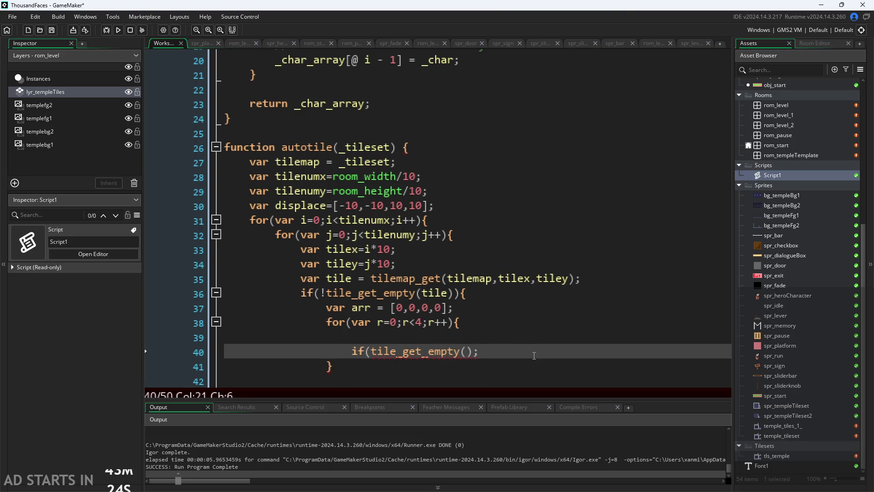
Turn the check into an if(tile_get_empty()){ arr[r]=0; } block
{"action": "left_click_drag", "start_coordinate": [479, 351], "coordinate": [353, 358]}
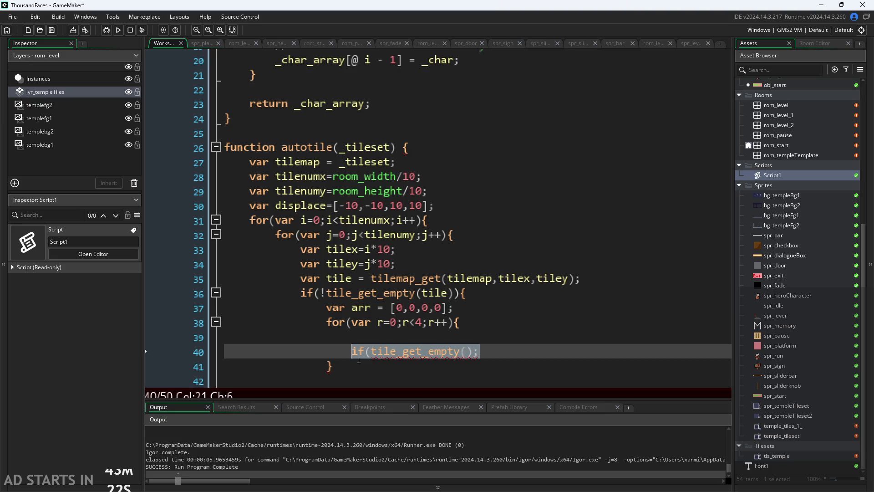
{"action": "left_click", "coordinate": [358, 360]}
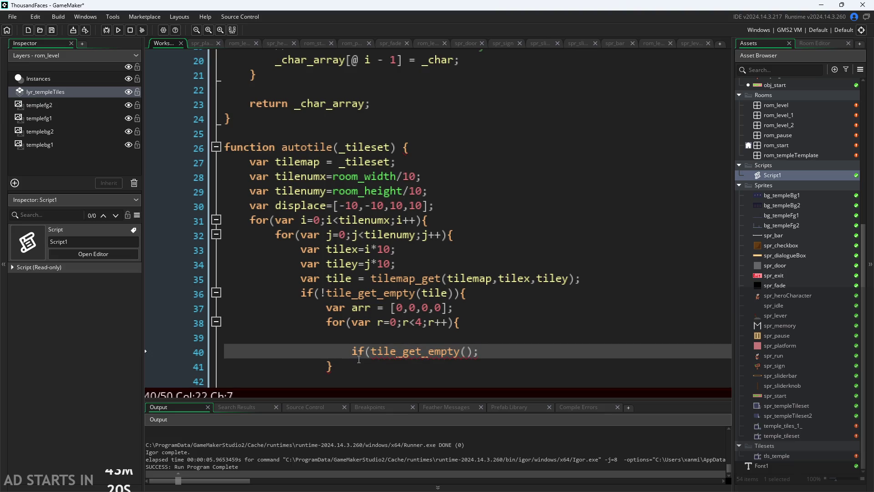
{"action": "left_click", "coordinate": [497, 352]}
{"action": "key", "text": "BackSpace"}
{"action": "type", "text": "){"}
{"action": "key", "text": "Return"}
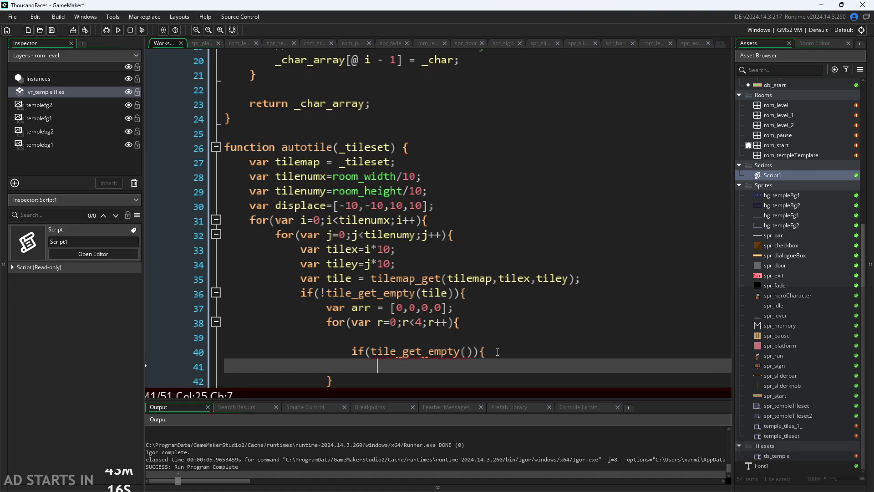
{"action": "type", "text": "arr[r"}
{"action": "type", "text": "]"}
{"action": "type", "text": "=0;"}
{"action": "key", "text": "Return"}
{"action": "type", "text": "}"}
Add else{arr[r]=1;} and delete the leftover blank line above the if
{"action": "key", "text": "Return"}
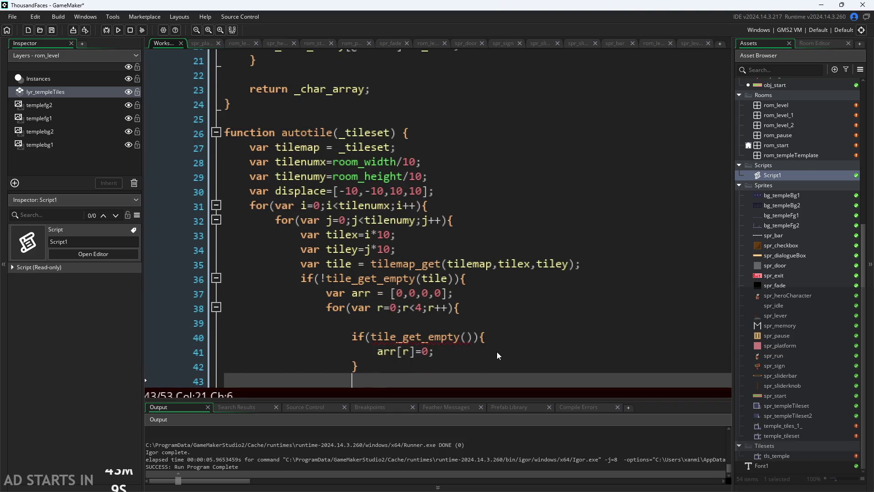
{"action": "type", "text": "else{"}
{"action": "type", "text": "arr["}
{"action": "type", "text": "r]=1;"}
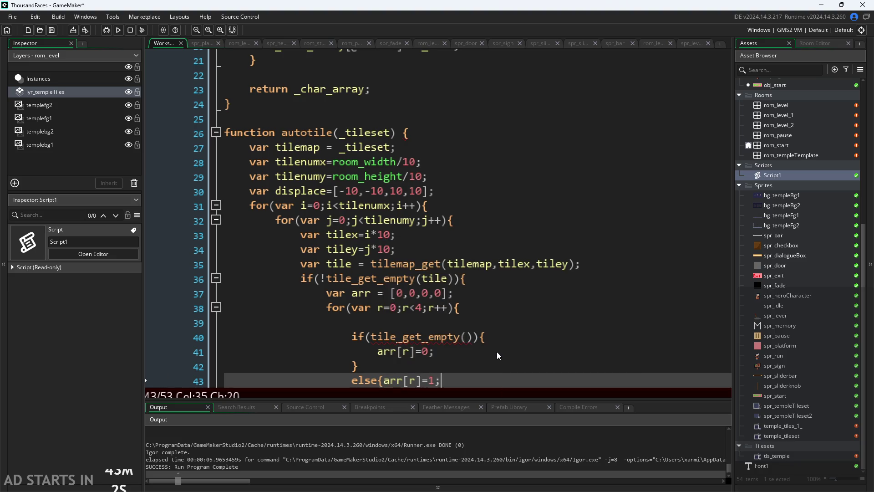
{"action": "type", "text": "}"}
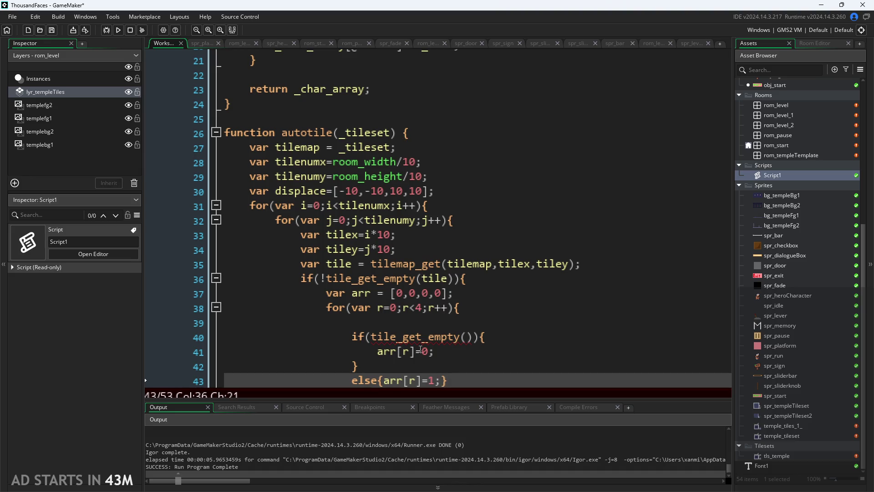
{"action": "left_click", "coordinate": [399, 321]}
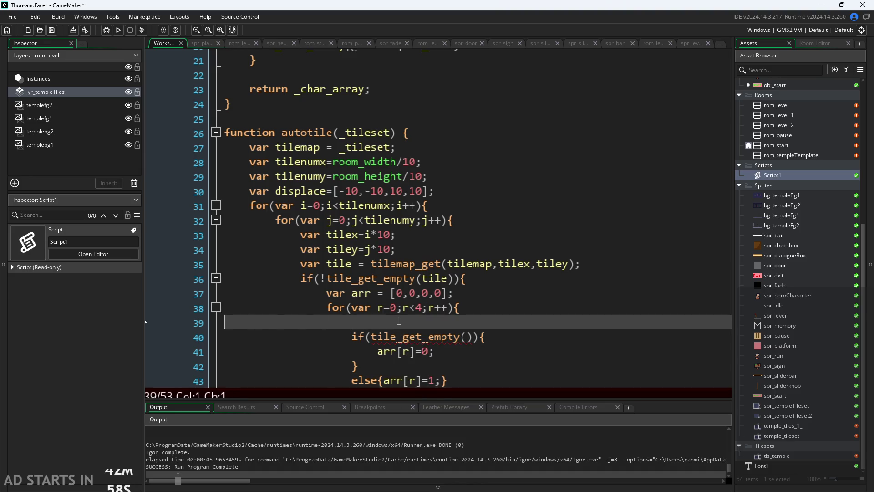
{"action": "key", "text": "BackSpace"}
{"action": "left_click", "coordinate": [429, 355]}
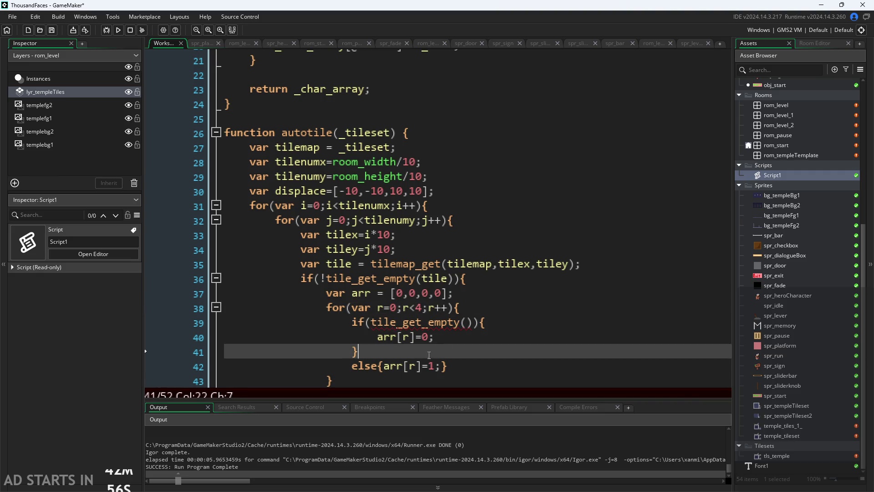
{"action": "key", "text": "Down"}
{"action": "key", "text": "End"}
{"action": "key", "text": "Up"}
{"action": "key", "text": "Up"}
{"action": "key", "text": "Up"}
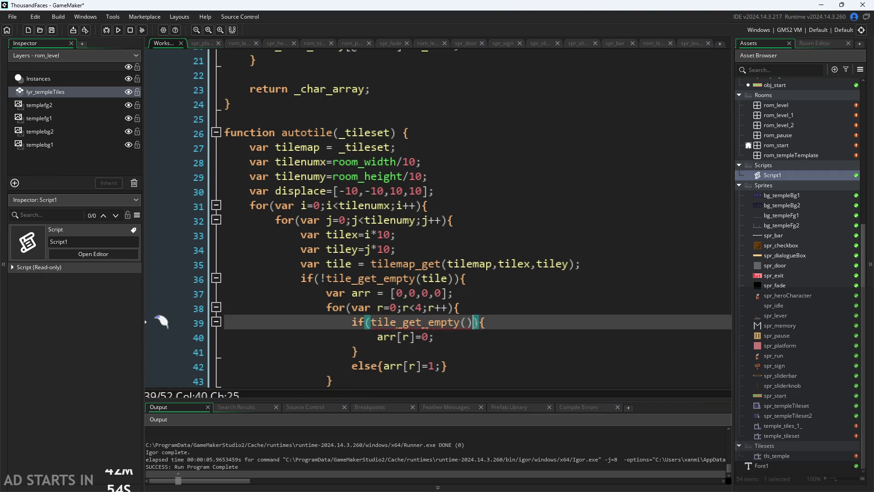
{"action": "key", "text": "Left"}
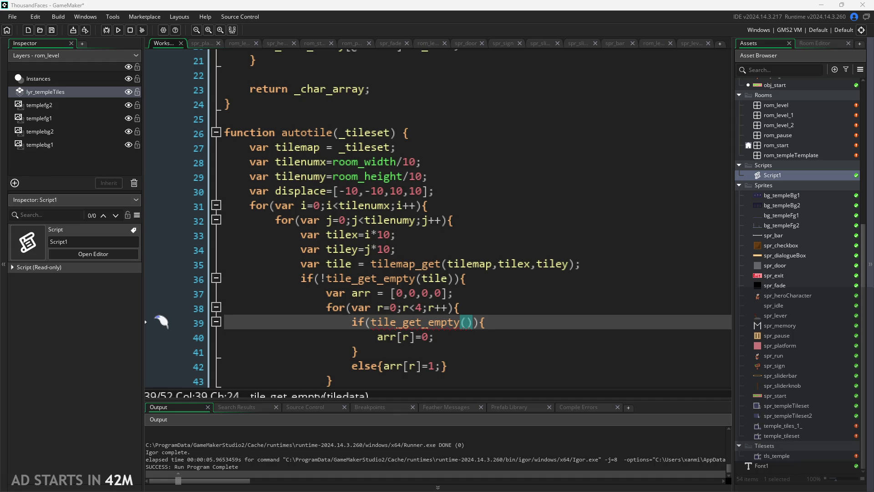
{"action": "left_click", "coordinate": [491, 327]}
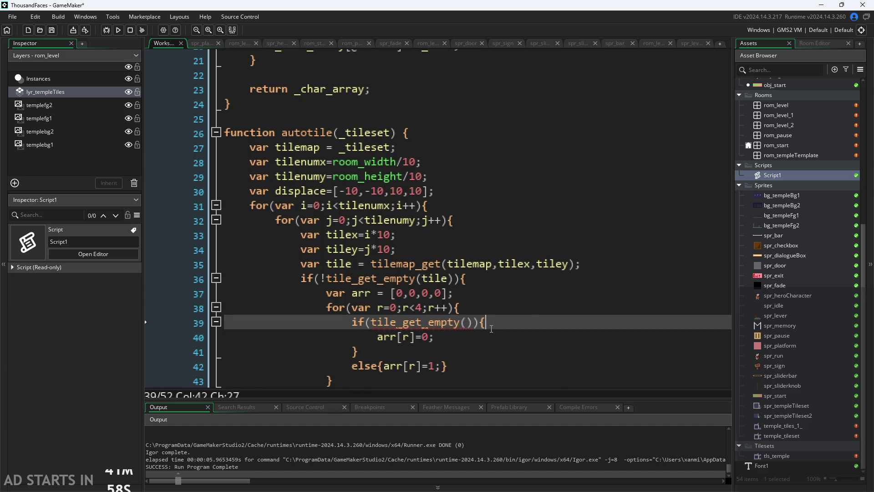
{"action": "key", "text": "Up"}
{"action": "key", "text": "Down"}
{"action": "key", "text": "Up"}
{"action": "key", "text": "Up"}
{"action": "key", "text": "Up"}
{"action": "left_click", "coordinate": [436, 292]}
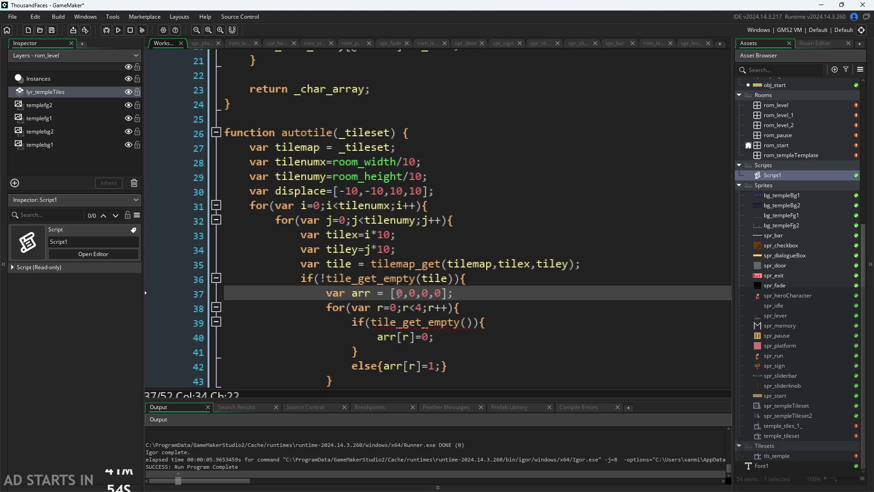
{"action": "key", "text": "Left"}
{"action": "key", "text": "Left"}
{"action": "key", "text": "Left"}
{"action": "type", "text": "0,"}
{"action": "key", "text": "Left"}
{"action": "key", "text": "Left"}
{"action": "type", "text": "0,"}
{"action": "key", "text": "Left"}
{"action": "key", "text": "Left"}
{"action": "type", "text": "0,"}
{"action": "key", "text": "Delete"}
{"action": "key", "text": "Delete"}
{"action": "key", "text": "Delete"}
{"action": "key", "text": "BackSpace"}
{"action": "key", "text": "BackSpace"}
{"action": "left_click", "coordinate": [495, 292]}
{"action": "left_click", "coordinate": [452, 332]}
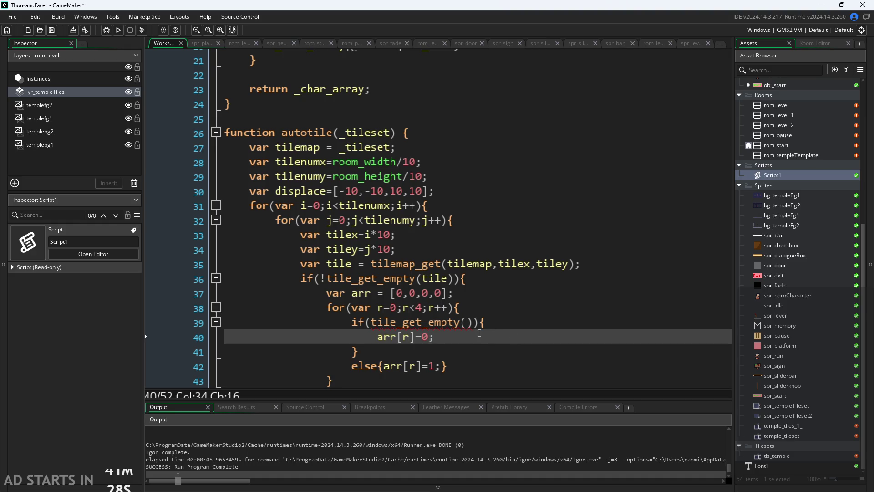
{"action": "left_click", "coordinate": [468, 322]}
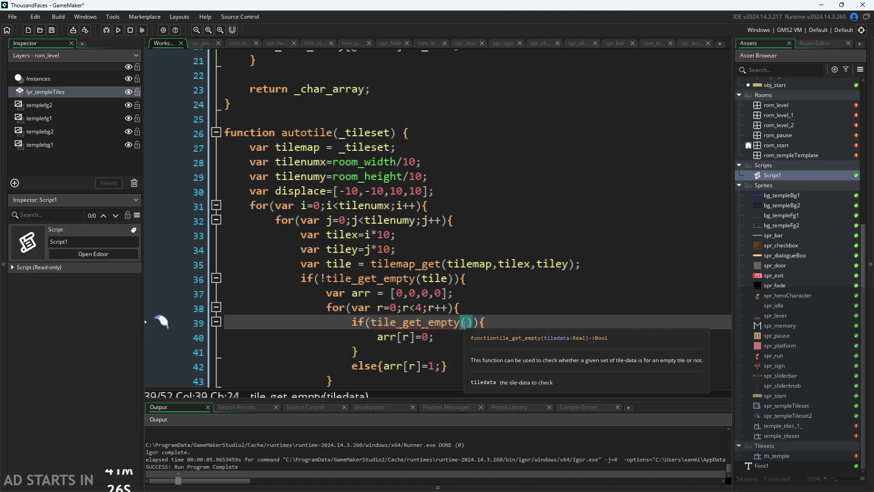
{"action": "left_click", "coordinate": [479, 305]}
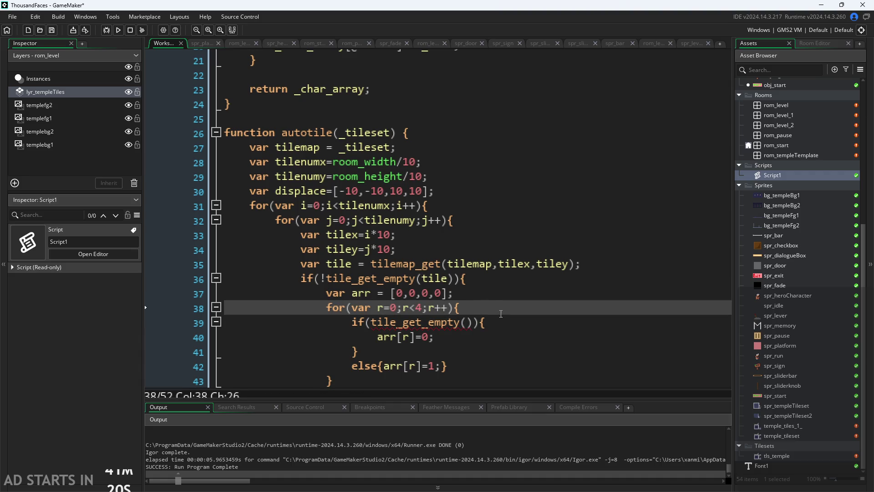
Add var ntile=tilemap_get(tilemap,tilex,tiley); at the top of the neighbour loop
{"action": "key", "text": "Return"}
{"action": "type", "text": "tile"}
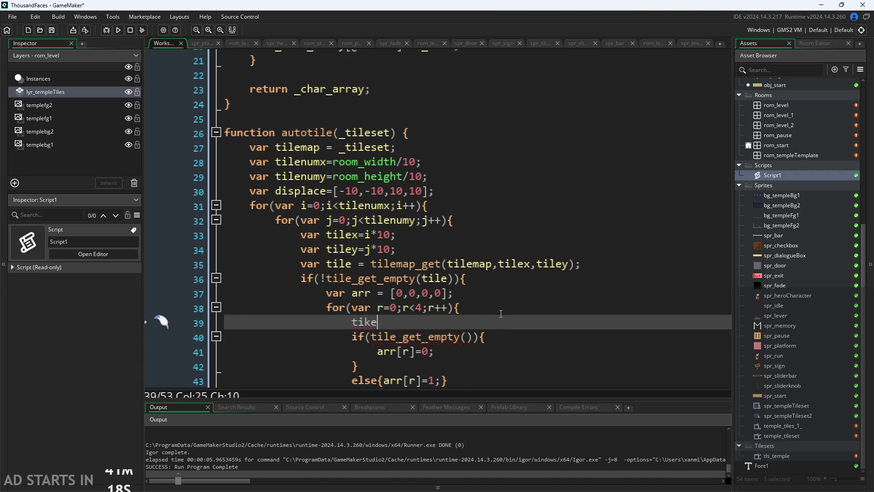
{"action": "key", "text": "BackSpace"}
{"action": "key", "text": "BackSpace"}
{"action": "key", "text": "BackSpace"}
{"action": "key", "text": "ctrl+space"}
{"action": "key", "text": "Escape"}
{"action": "type", "text": "ntile"}
{"action": "type", "text": "="}
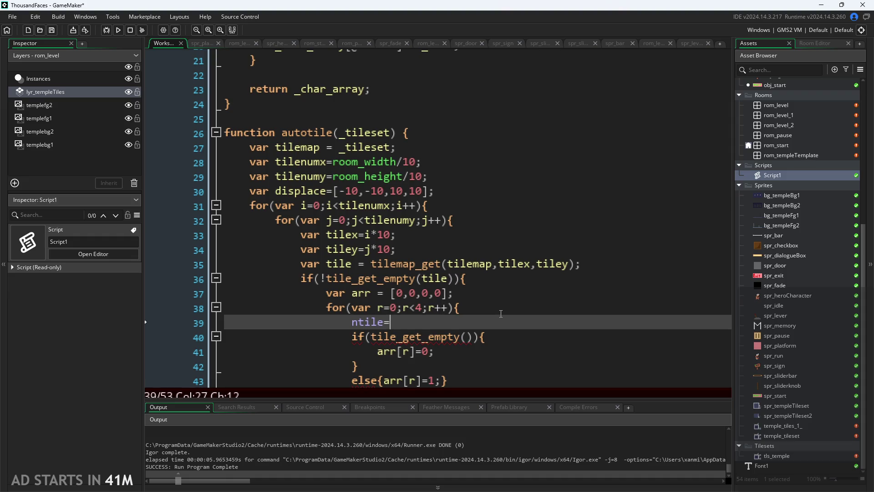
{"action": "key", "text": "Left"}
{"action": "key", "text": "Left"}
{"action": "key", "text": "Left"}
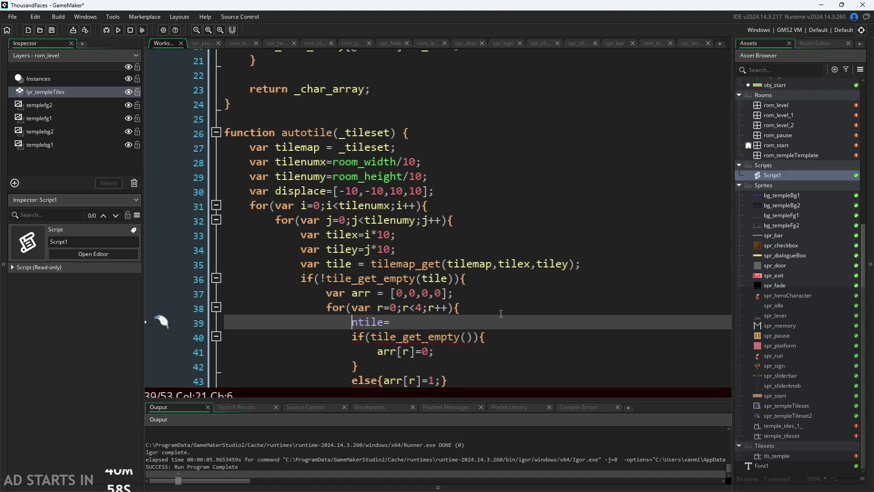
{"action": "type", "text": "var"}
{"action": "key", "text": "Right"}
{"action": "key", "text": "Right"}
{"action": "key", "text": "Right"}
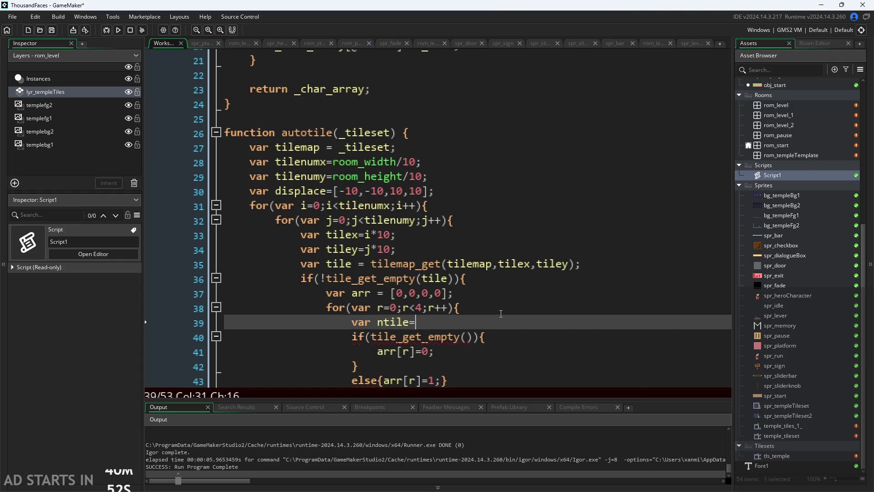
{"action": "type", "text": "tile"}
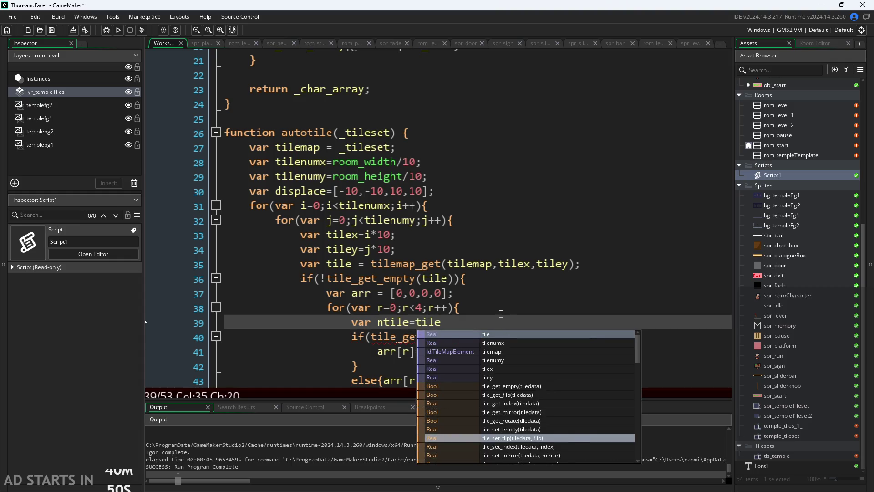
{"action": "type", "text": "map_get"}
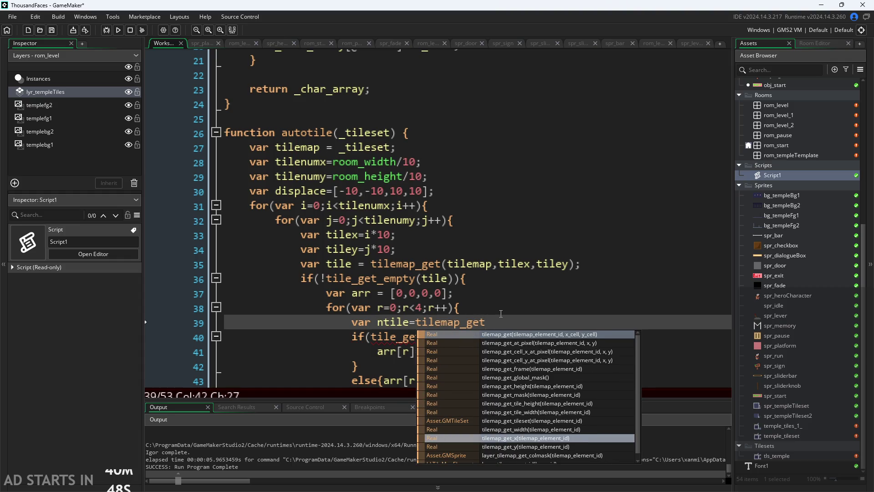
{"action": "type", "text": "(ti"}
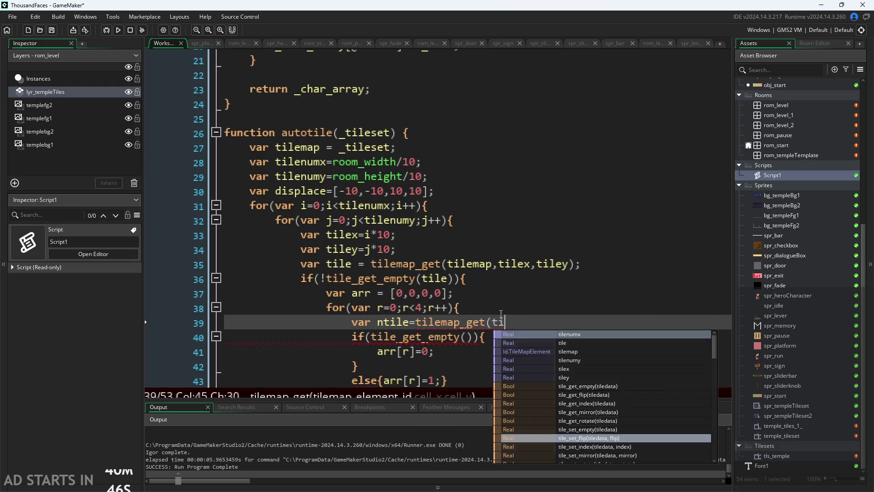
{"action": "type", "text": "le"}
{"action": "type", "text": "maop"}
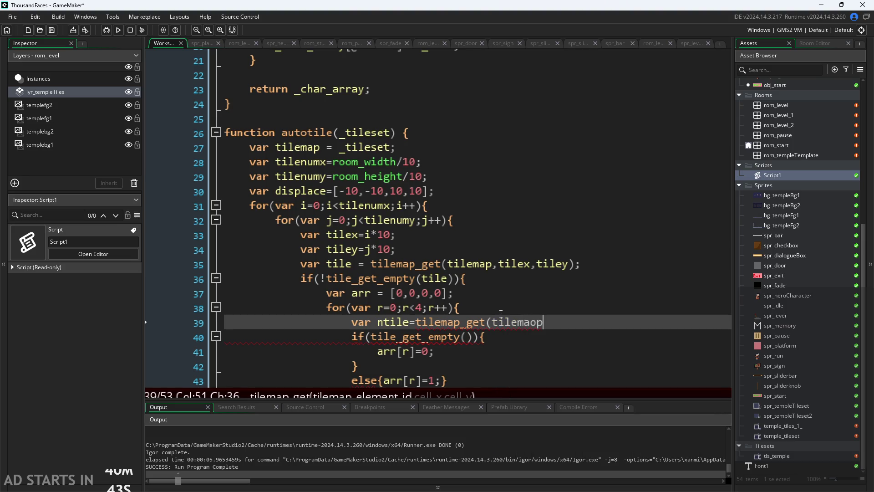
{"action": "key", "text": "BackSpace"}
{"action": "key", "text": "BackSpace"}
{"action": "type", "text": "p,"}
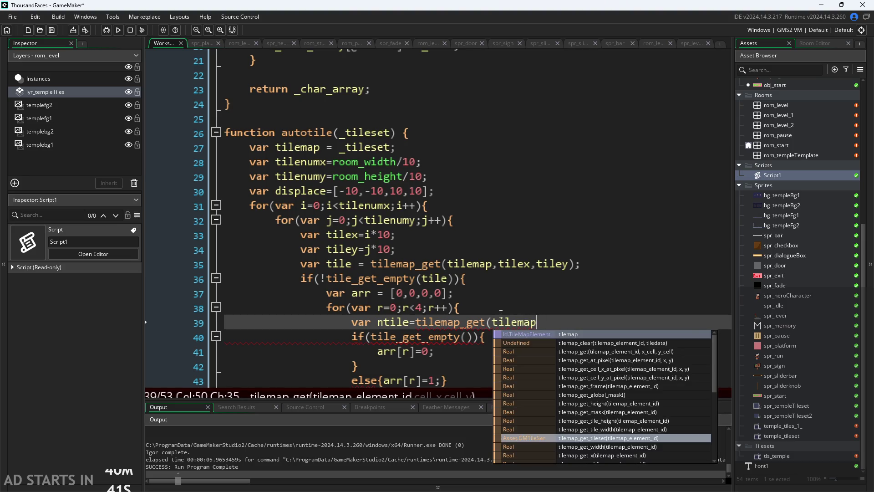
{"action": "type", "text": "tile"}
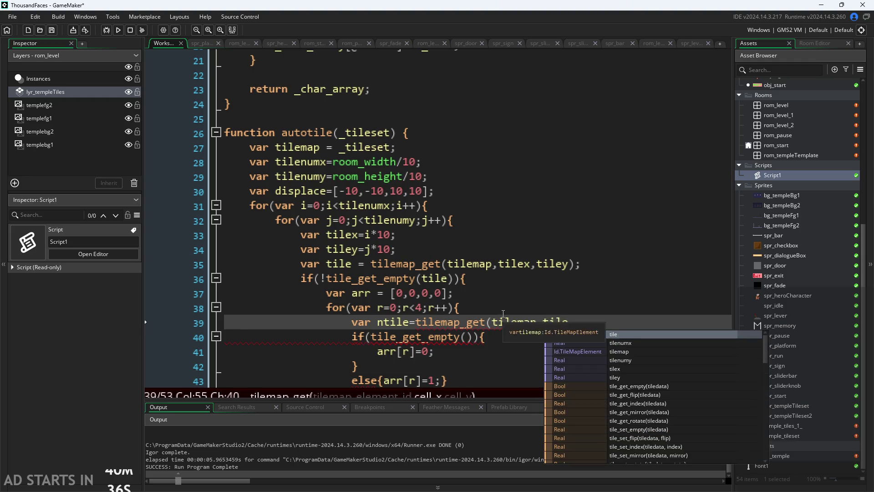
{"action": "type", "text": "x,tiley)"}
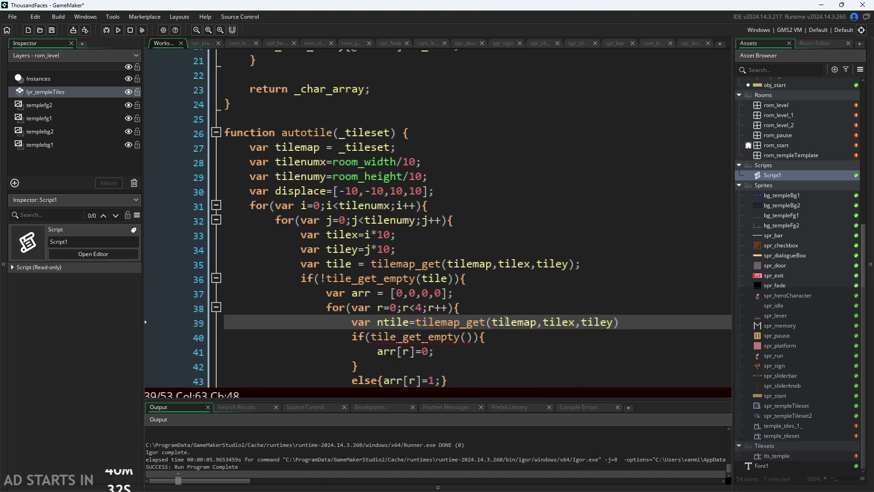
{"action": "type", "text": ";"}
Rename the displace array to dis and start adding a +dis[r] offset in tilemap_get
{"action": "key", "text": "Left"}
{"action": "key", "text": "Left"}
{"action": "key", "text": "Left"}
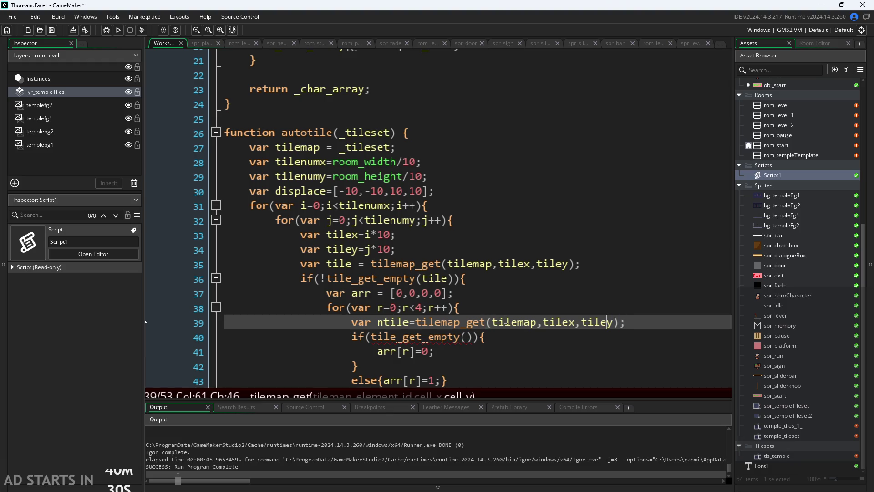
{"action": "key", "text": "Left"}
{"action": "key", "text": "Left"}
{"action": "key", "text": "Left"}
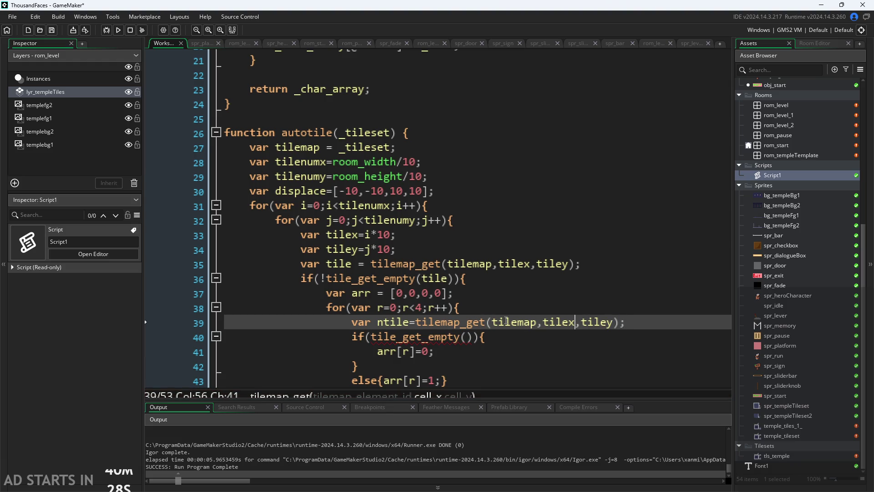
{"action": "type", "text": "+"}
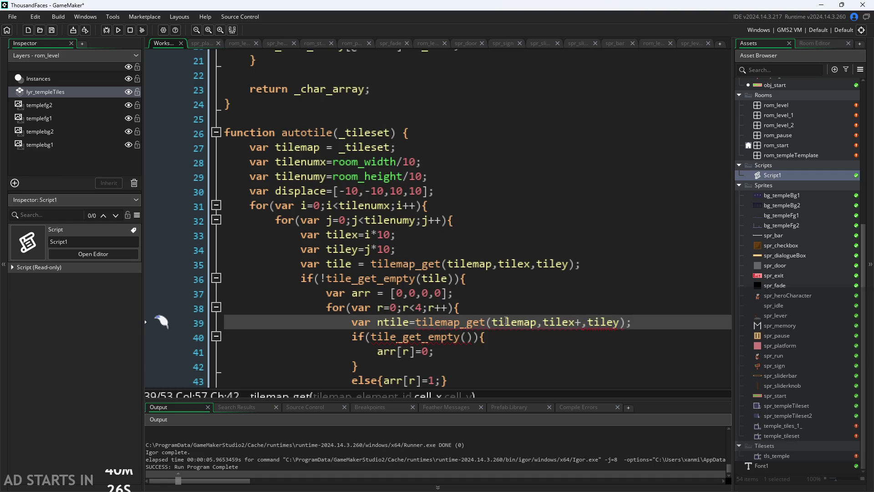
{"action": "left_click_drag", "start_coordinate": [295, 191], "coordinate": [327, 195]}
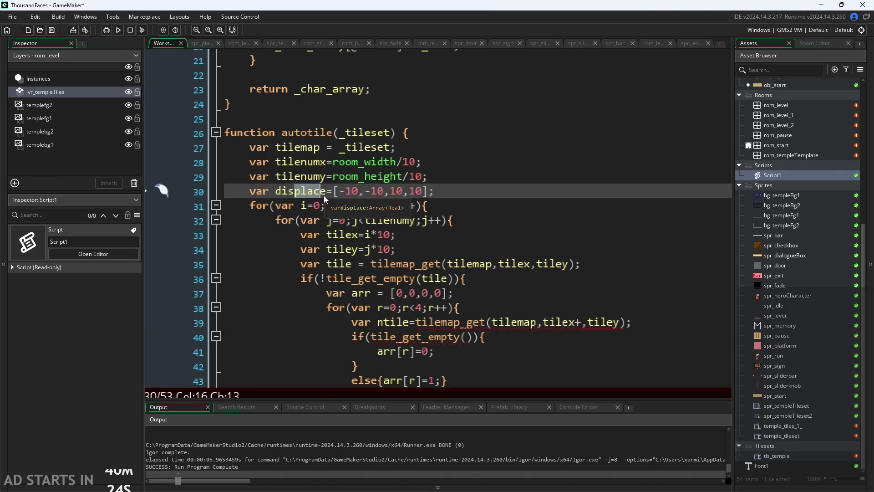
{"action": "key", "text": "BackSpace"}
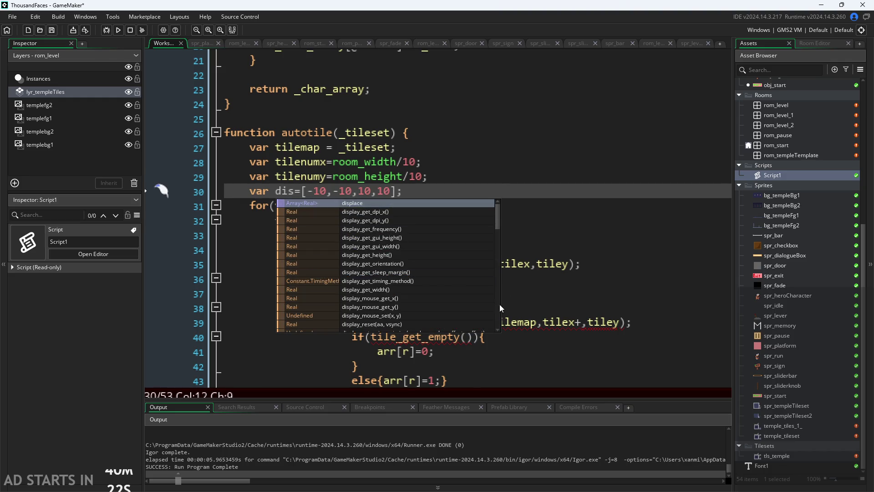
{"action": "left_click", "coordinate": [543, 326]}
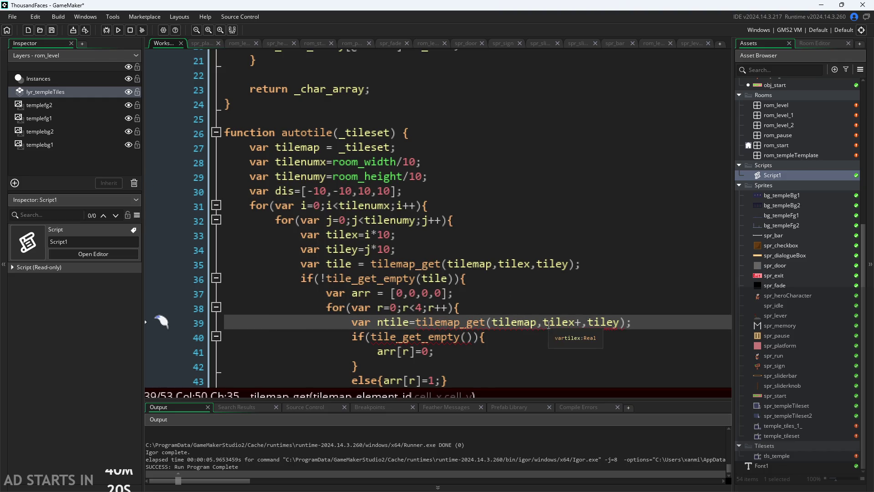
{"action": "type", "text": "+dis"}
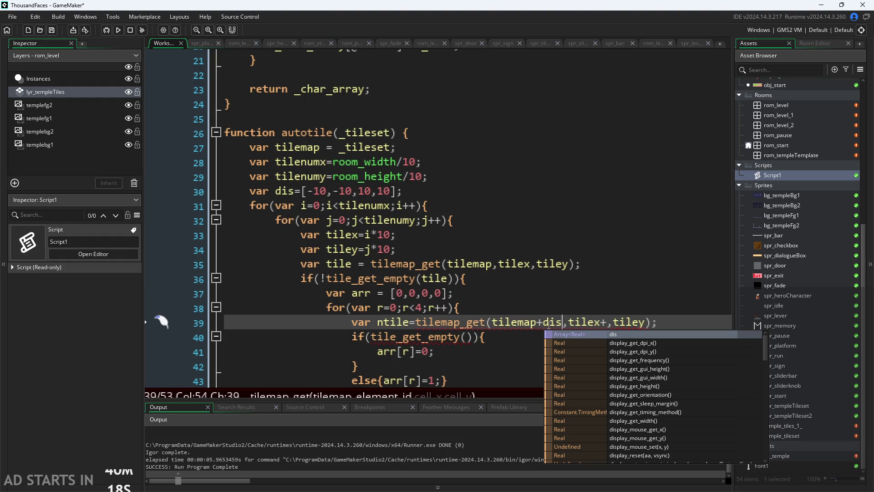
{"action": "type", "text": "[r]"}
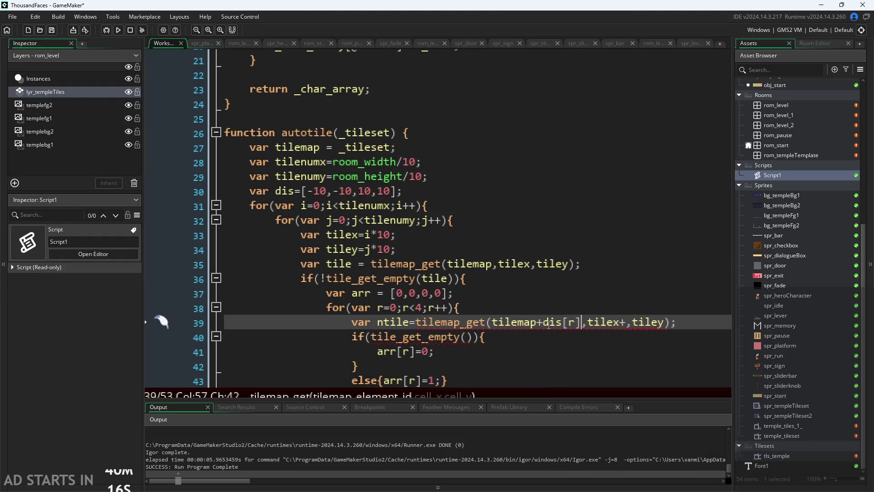
Fix the lookup so both tilex and tiley are offset by +dis[r]
{"action": "key", "text": "Right"}
{"action": "key", "text": "Right"}
{"action": "key", "text": "Right"}
{"action": "key", "text": "Left"}
{"action": "key", "text": "Left"}
{"action": "key", "text": "Left"}
{"action": "key", "text": "shift+Left"}
{"action": "key", "text": "shift+Left"}
{"action": "key", "text": "shift+Left"}
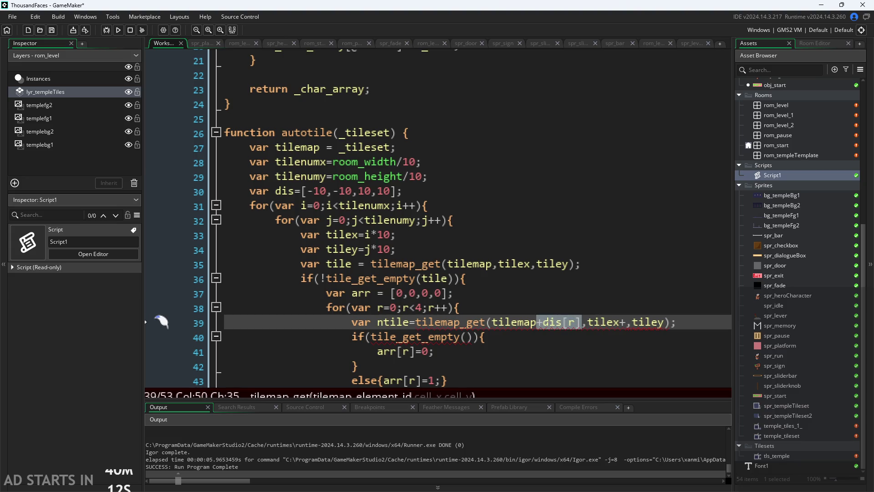
{"action": "type", "text": ",tilex"}
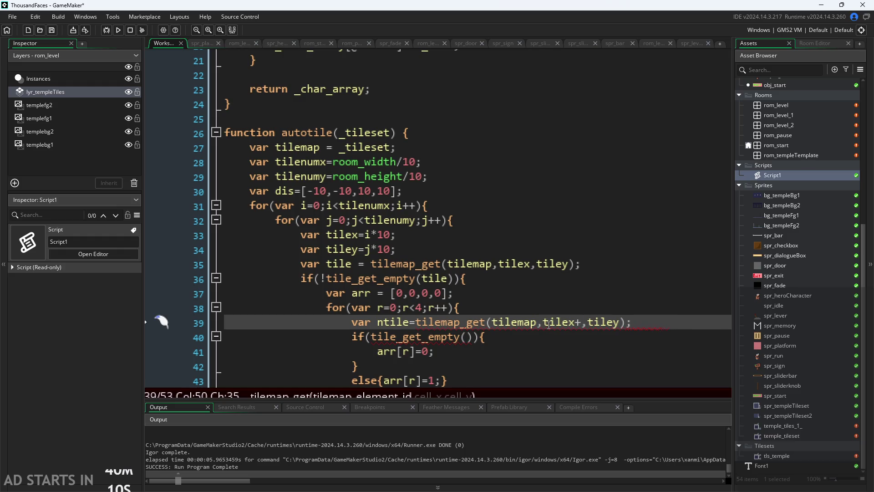
{"action": "type", "text": "++dis[r]"}
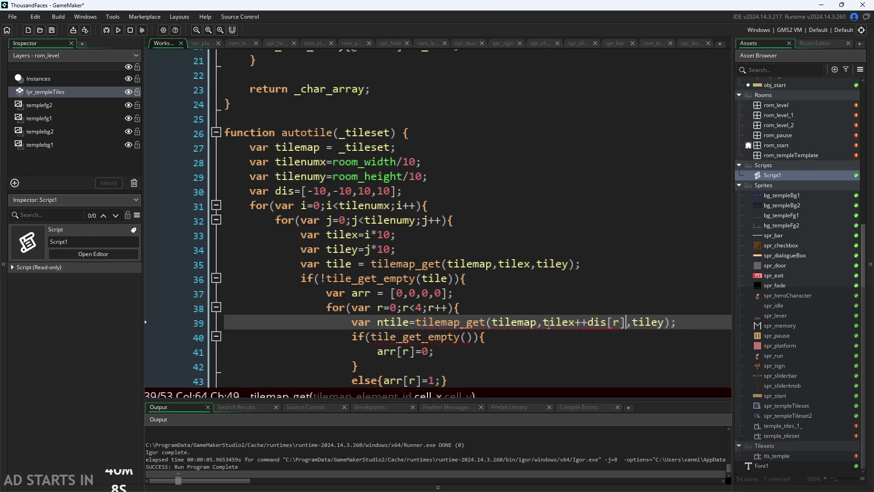
{"action": "key", "text": "Left"}
{"action": "key", "text": "Left"}
{"action": "key", "text": "Left"}
{"action": "key", "text": "Left"}
{"action": "key", "text": "Left"}
{"action": "key", "text": "Left"}
{"action": "key", "text": "BackSpace"}
{"action": "key", "text": "Right"}
{"action": "key", "text": "Right"}
{"action": "key", "text": "Right"}
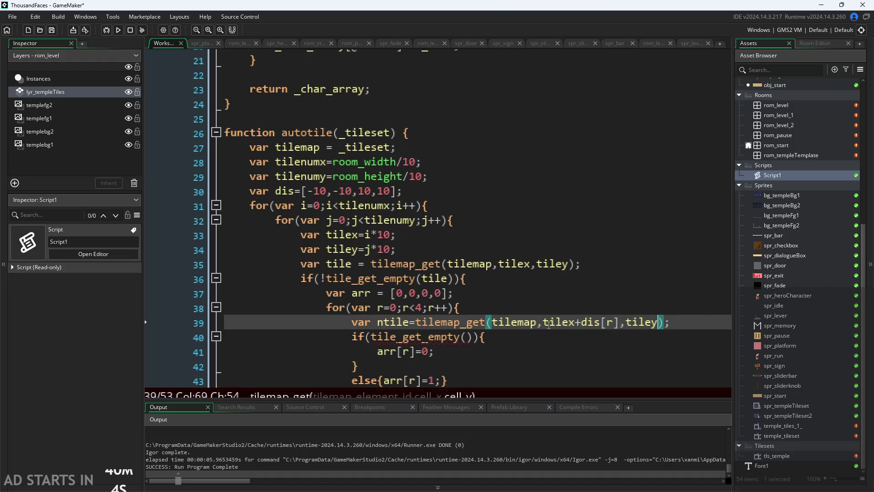
{"action": "type", "text": "+dis[r]"}
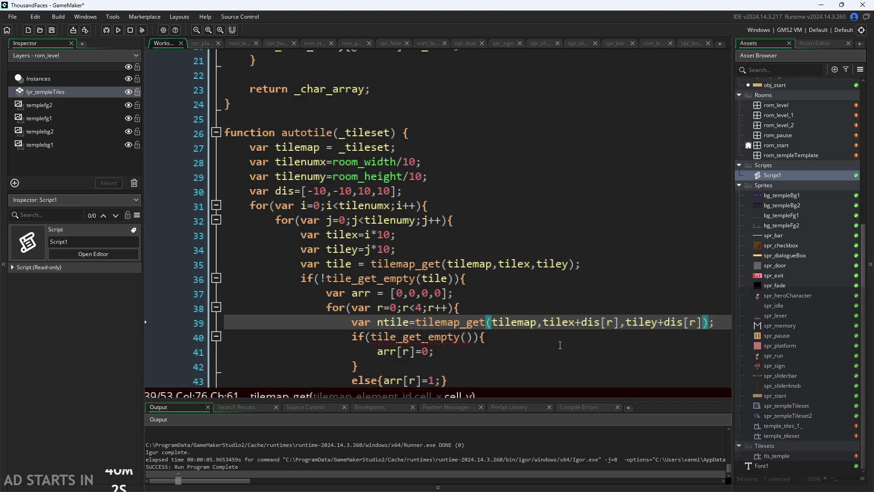
{"action": "left_click", "coordinate": [556, 354]}
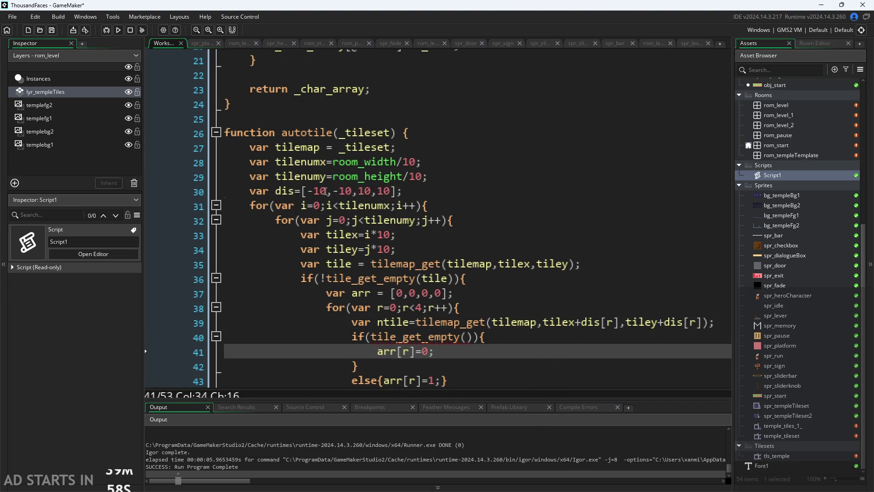
Delete the +dis[r] offset from tilex, leaving tiley+dis[r], and open a line above the lookup
{"action": "left_click", "coordinate": [373, 204]}
{"action": "left_click", "coordinate": [370, 191]}
{"action": "key", "text": "Right"}
{"action": "key", "text": "Right"}
{"action": "key", "text": "Right"}
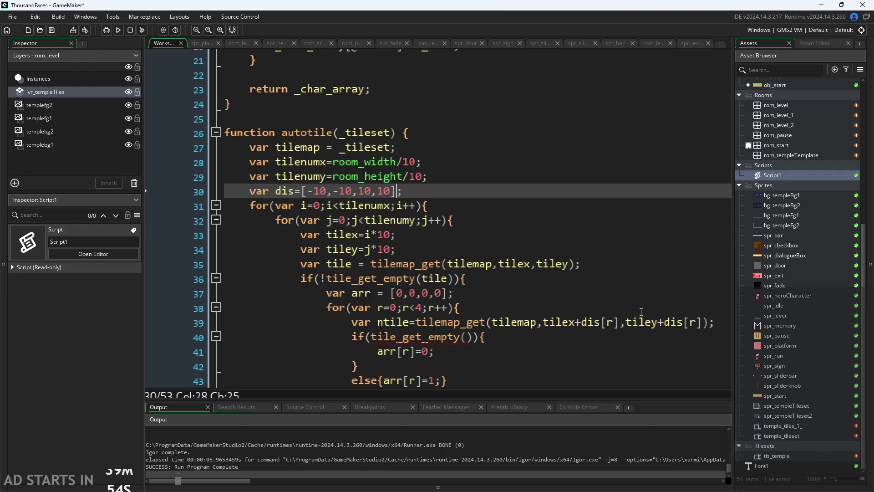
{"action": "left_click", "coordinate": [620, 321]}
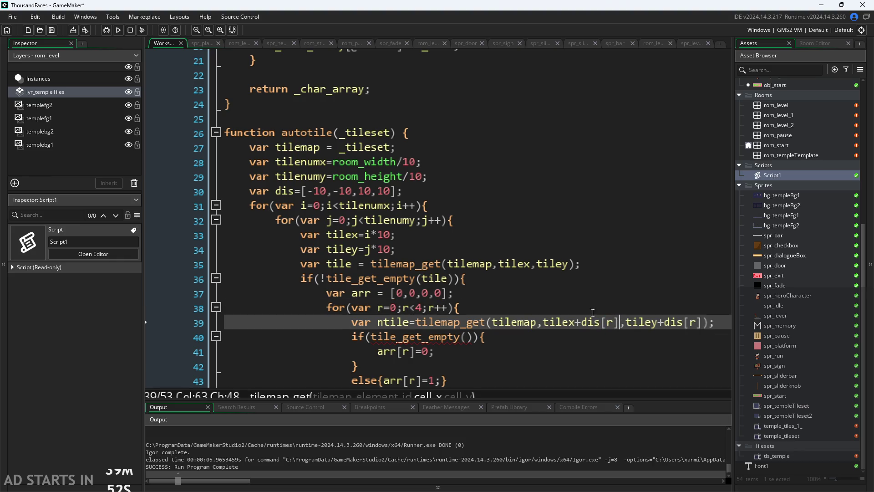
{"action": "key", "text": "Up"}
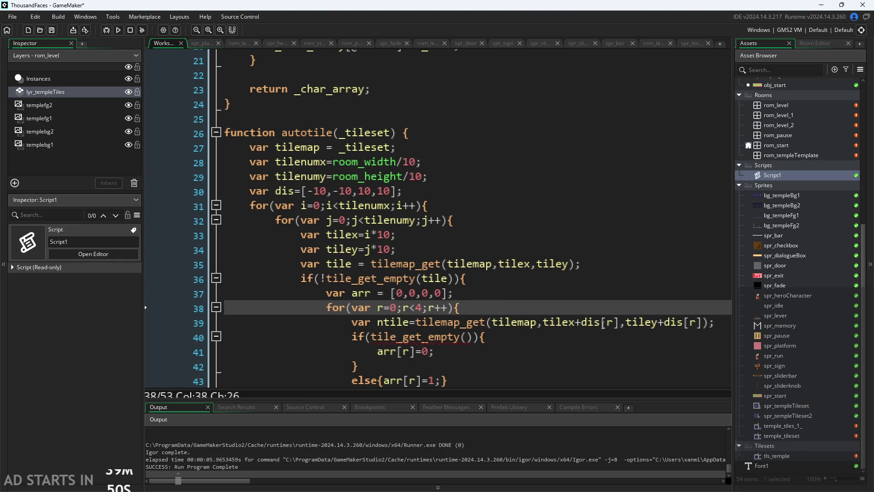
{"action": "left_click_drag", "start_coordinate": [620, 322], "coordinate": [575, 323]}
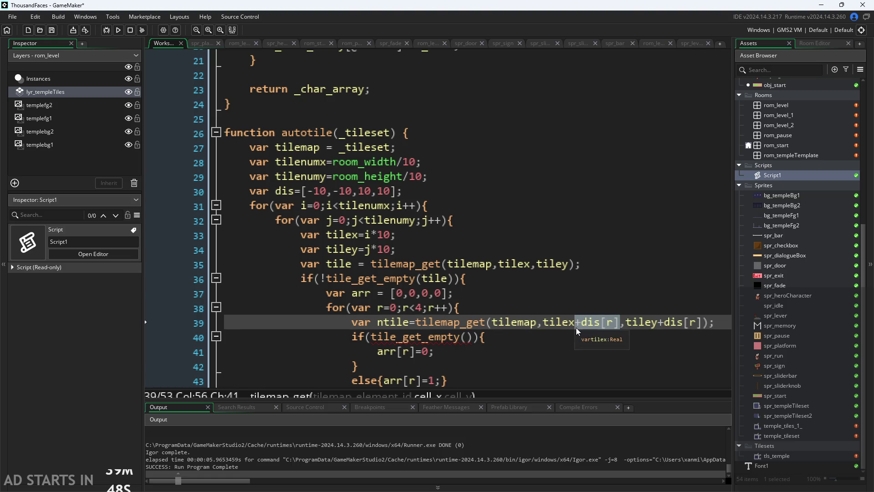
{"action": "key", "text": "BackSpace"}
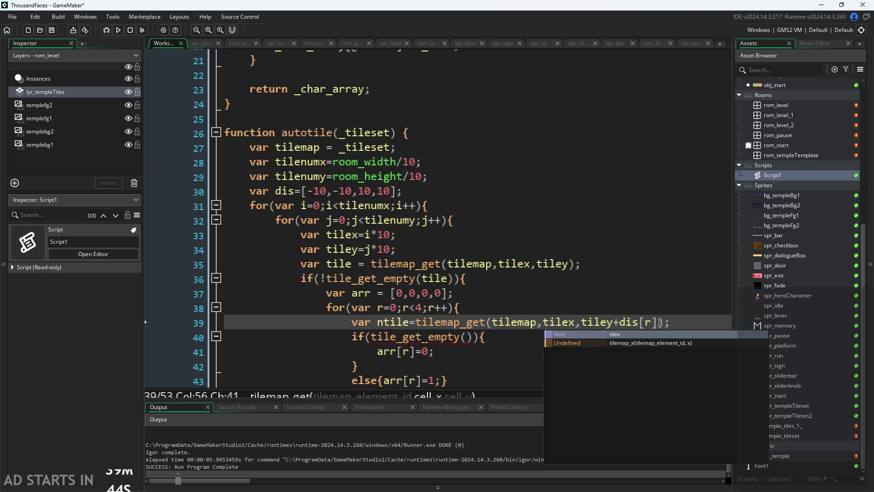
{"action": "left_click_drag", "start_coordinate": [660, 322], "coordinate": [614, 323]}
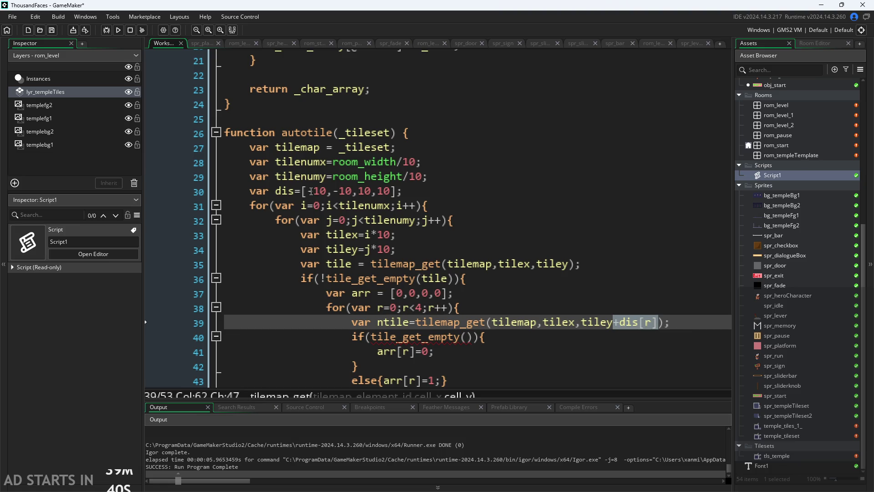
{"action": "left_click", "coordinate": [504, 308]}
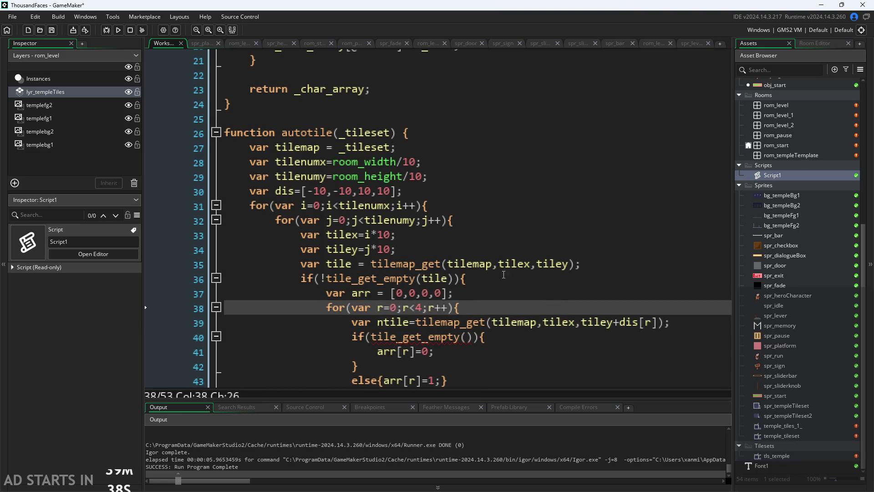
{"action": "left_click", "coordinate": [391, 191]}
{"action": "left_click", "coordinate": [615, 323]}
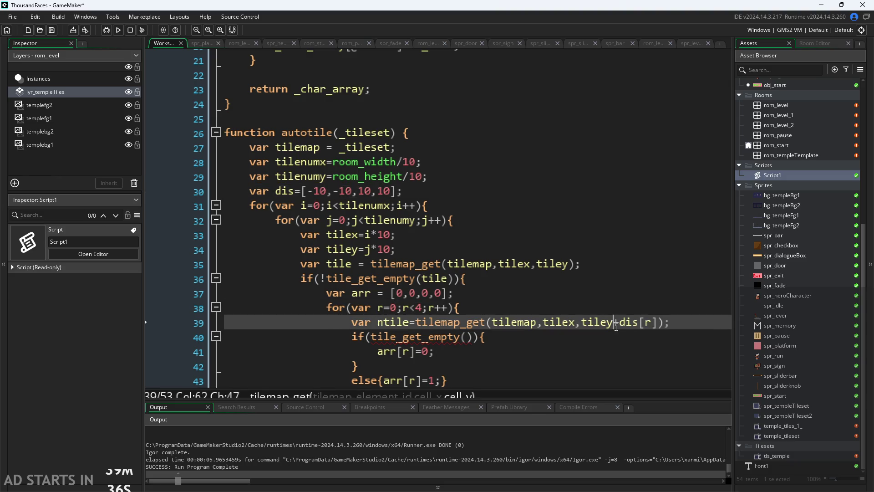
{"action": "left_click", "coordinate": [530, 294]}
{"action": "left_click", "coordinate": [532, 309]}
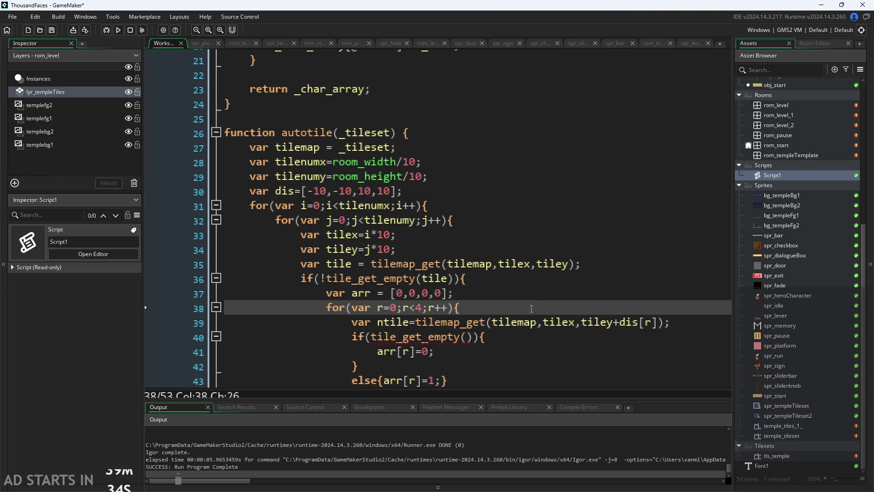
{"action": "key", "text": "Return"}
Wrap the ntile lookup in an if(r<2){ … } block
{"action": "type", "text": "if("}
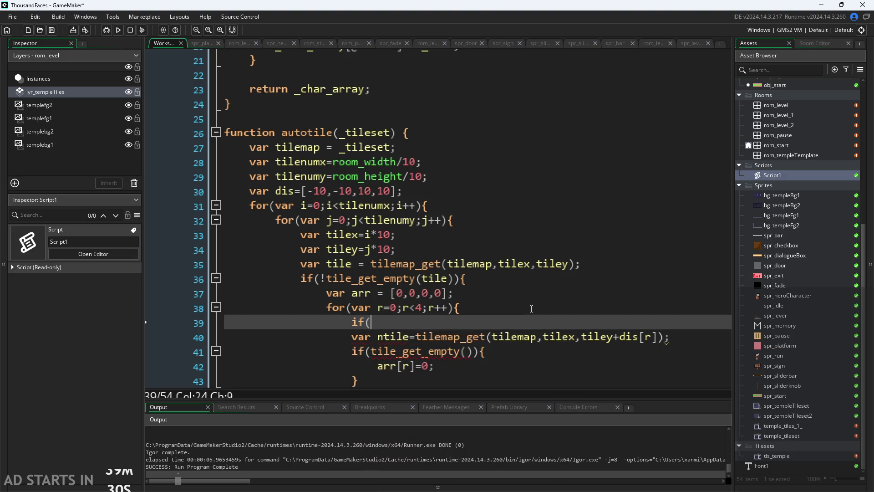
{"action": "type", "text": "r<2"}
{"action": "type", "text": "){"}
{"action": "left_click", "coordinate": [677, 336]}
{"action": "key", "text": "Return"}
{"action": "type", "text": "}"}
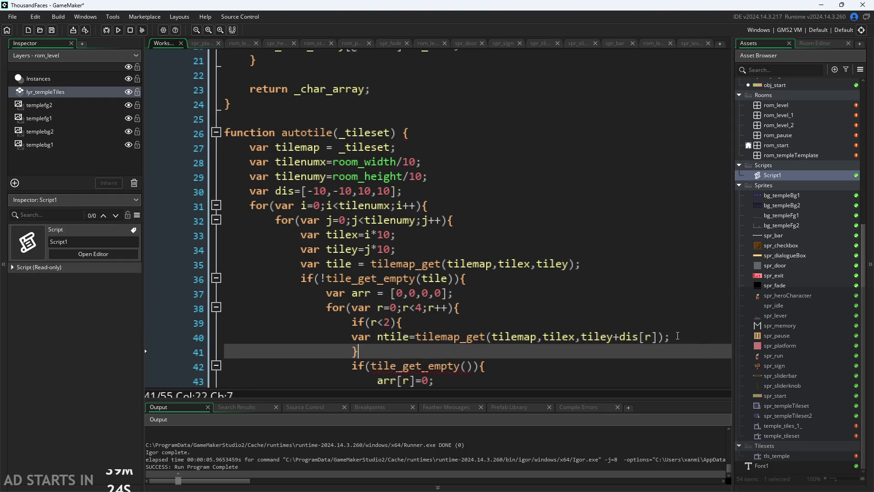
Add an else{ } branch containing a pasted copy of the ntile lookup
{"action": "scroll", "coordinate": [377, 341], "scroll_direction": "down", "scroll_amount": 2}
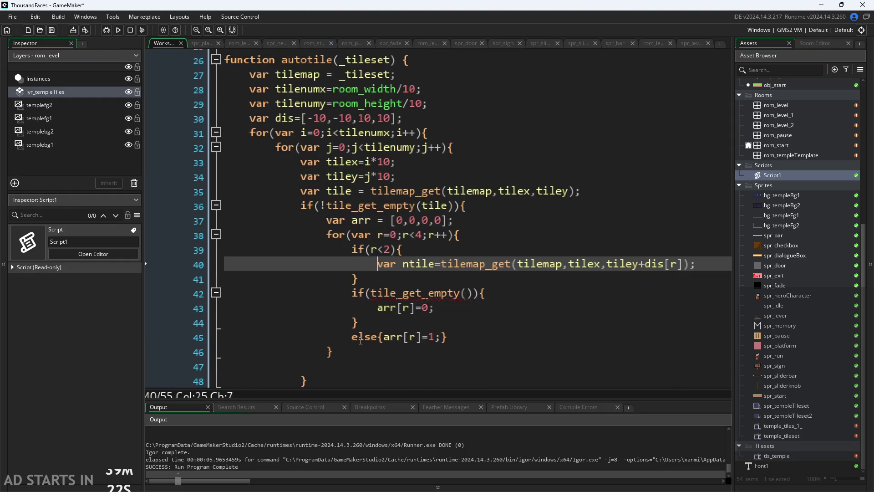
{"action": "key", "text": "Return"}
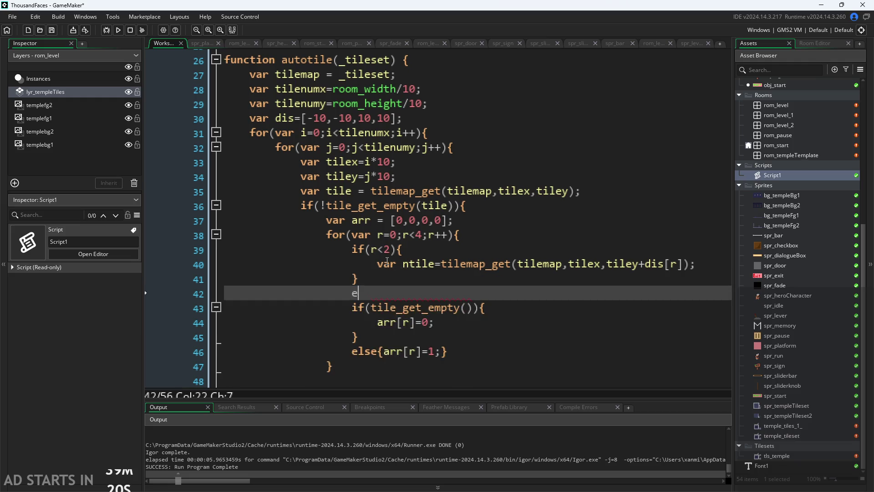
{"action": "type", "text": "else{"}
{"action": "left_click_drag", "start_coordinate": [377, 264], "coordinate": [690, 266]}
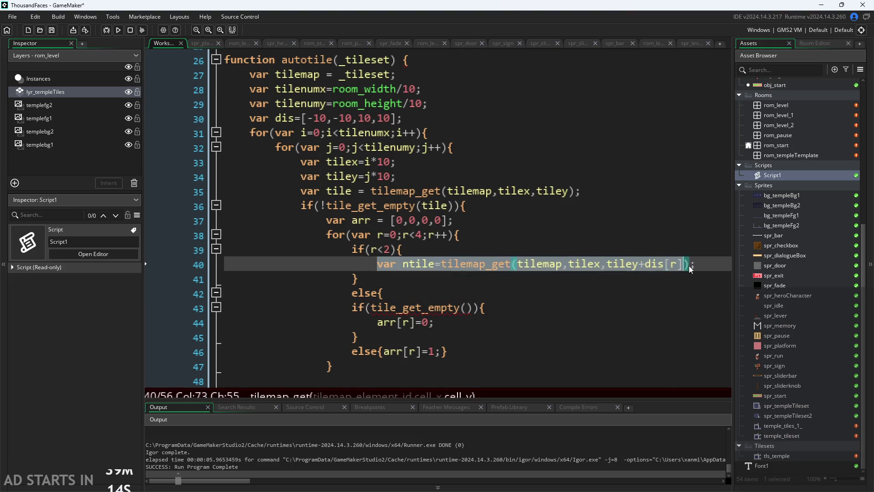
{"action": "left_click", "coordinate": [687, 268]}
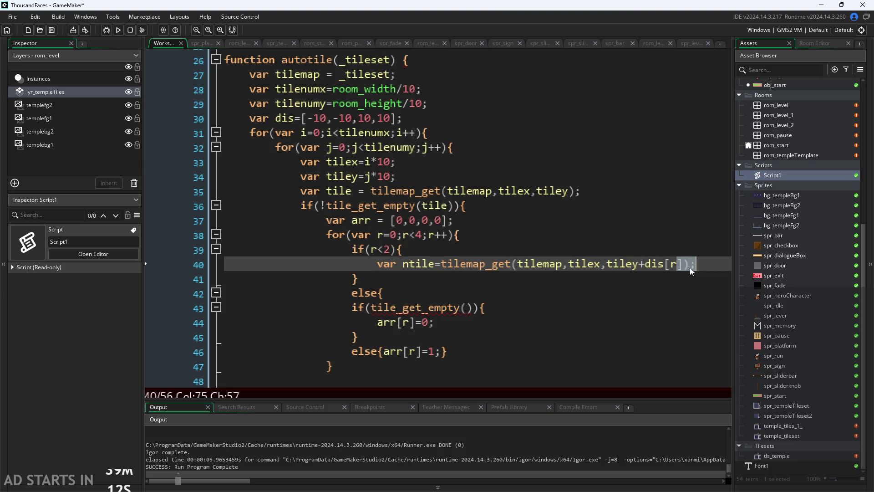
{"action": "left_click_drag", "start_coordinate": [691, 267], "coordinate": [625, 265]}
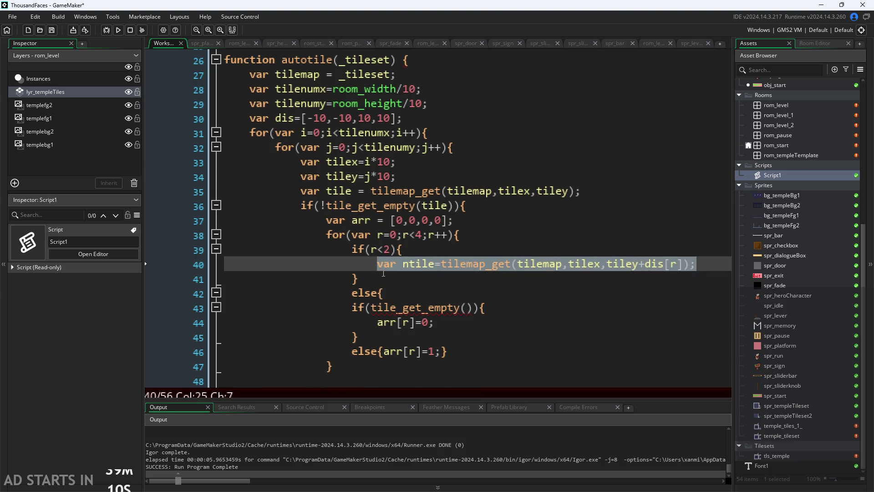
{"action": "left_click", "coordinate": [423, 297]}
{"action": "type", "text": "var ntile=tilemap_get(tilemap,tilex,tiley+dis[r]);"}
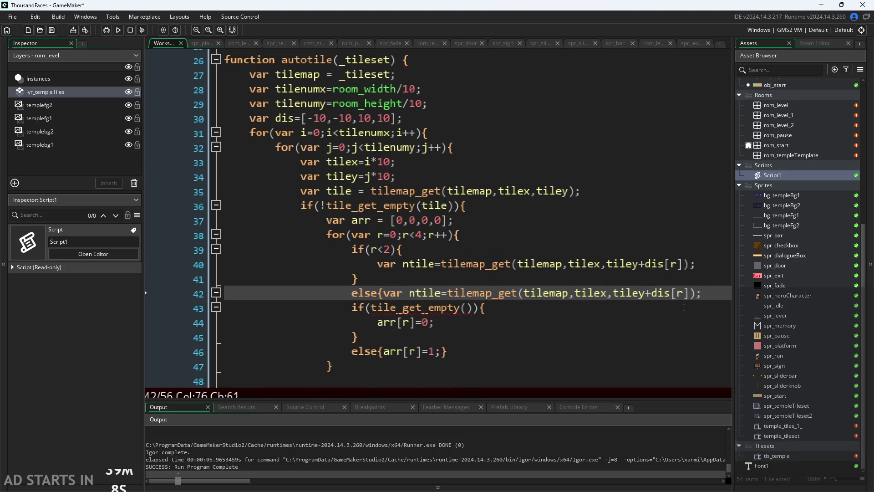
{"action": "type", "text": "}"}
{"action": "key", "text": "BackSpace"}
Pass ntile as the argument to tile_get_empty()
{"action": "key", "text": "Down"}
{"action": "key", "text": "Left"}
{"action": "key", "text": "Left"}
{"action": "key", "text": "Left"}
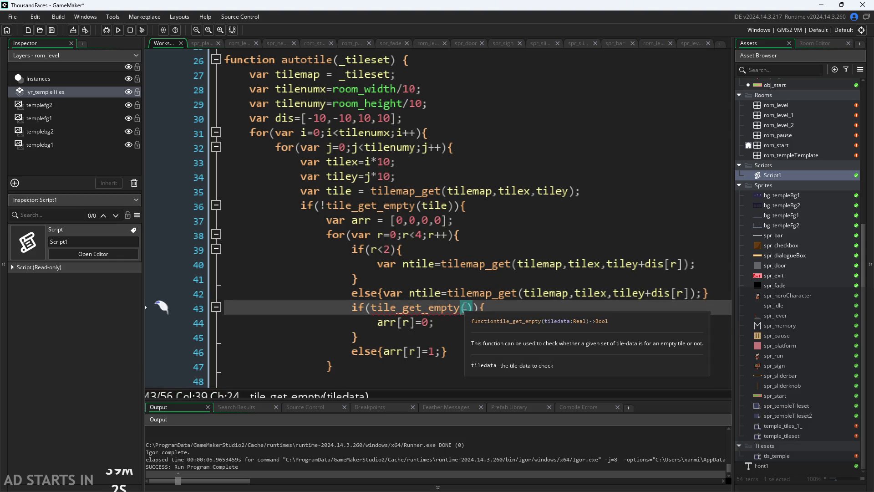
{"action": "type", "text": "ntilk"}
{"action": "key", "text": "BackSpace"}
{"action": "type", "text": "e"}
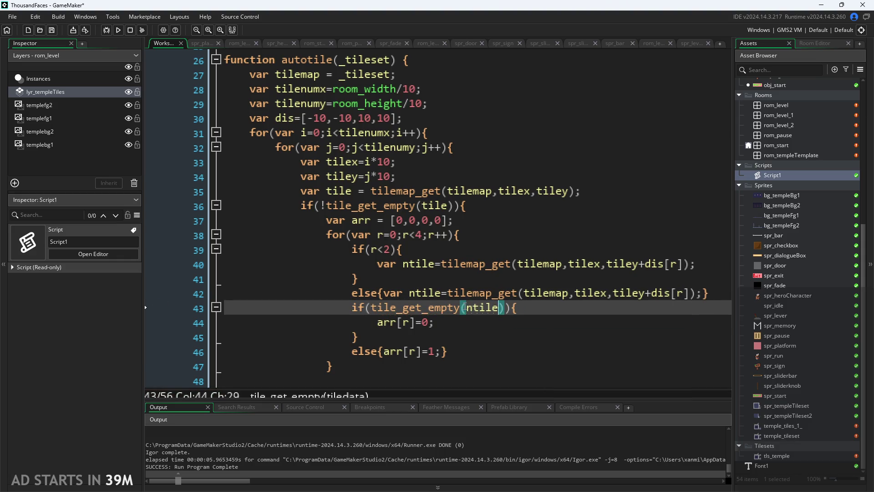
{"action": "key", "text": "Down"}
{"action": "key", "text": "Down"}
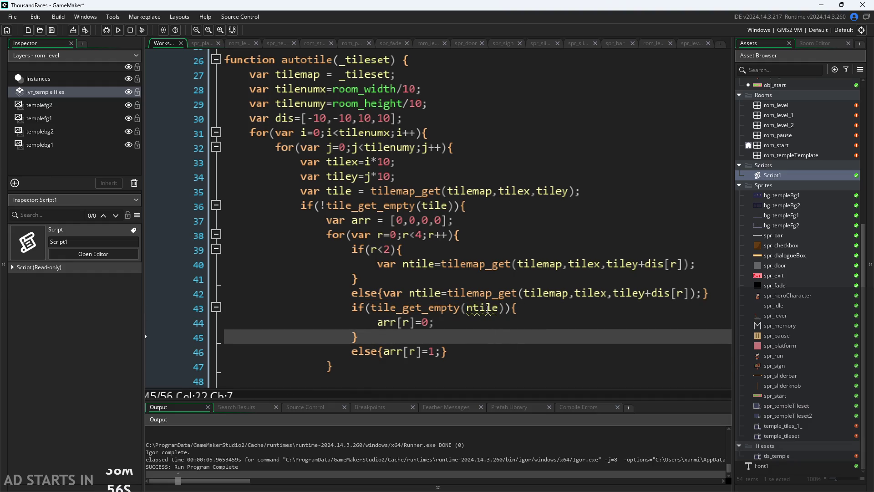
{"action": "scroll", "coordinate": [478, 327], "scroll_direction": "down", "scroll_amount": 1}
{"action": "scroll", "coordinate": [477, 327], "scroll_direction": "up", "scroll_amount": 1}
{"action": "left_click", "coordinate": [471, 352]}
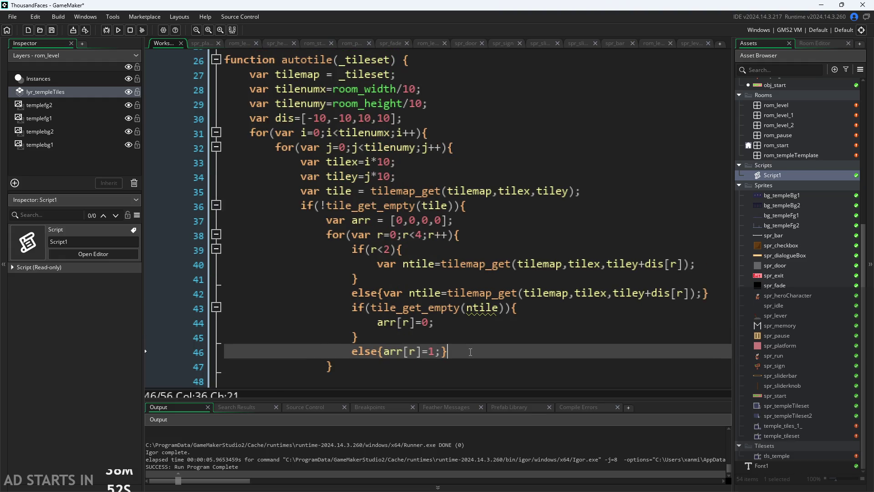
{"action": "key", "text": "Down"}
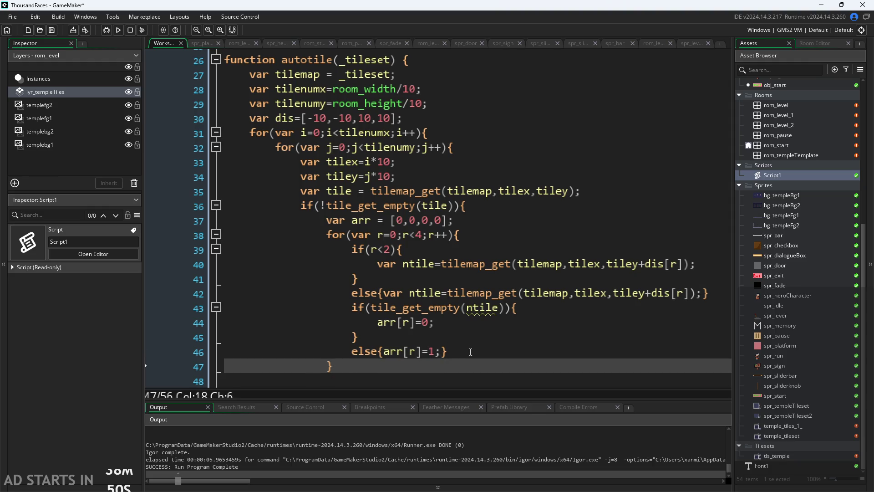
Adjust the dis array signs: drop the minus from the second value, negate the third
{"action": "scroll", "coordinate": [488, 345], "scroll_direction": "down", "scroll_amount": 1, "text": "ctrl"}
{"action": "mouse_move", "coordinate": [474, 315]}
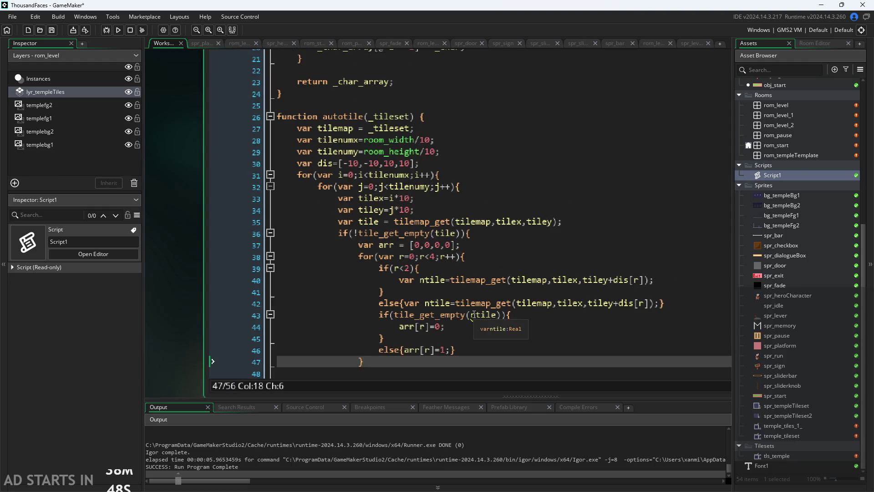
{"action": "mouse_move", "coordinate": [447, 311]}
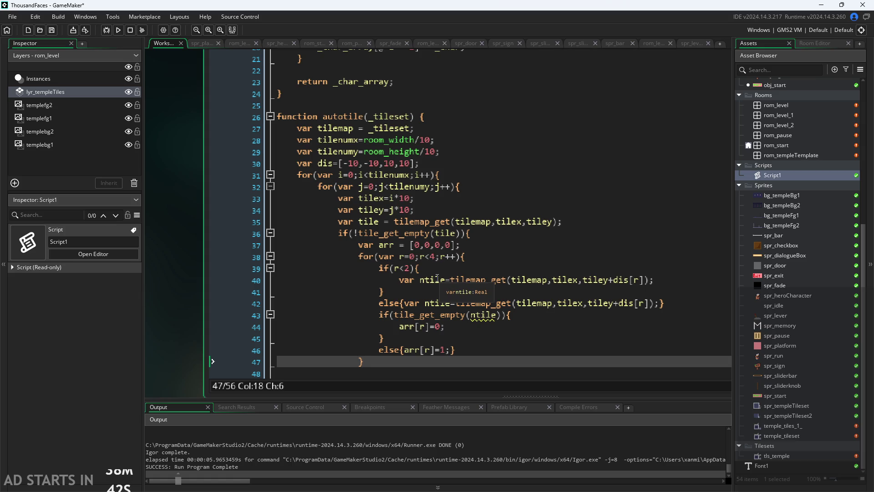
{"action": "left_click", "coordinate": [368, 164]}
{"action": "key", "text": "BackSpace"}
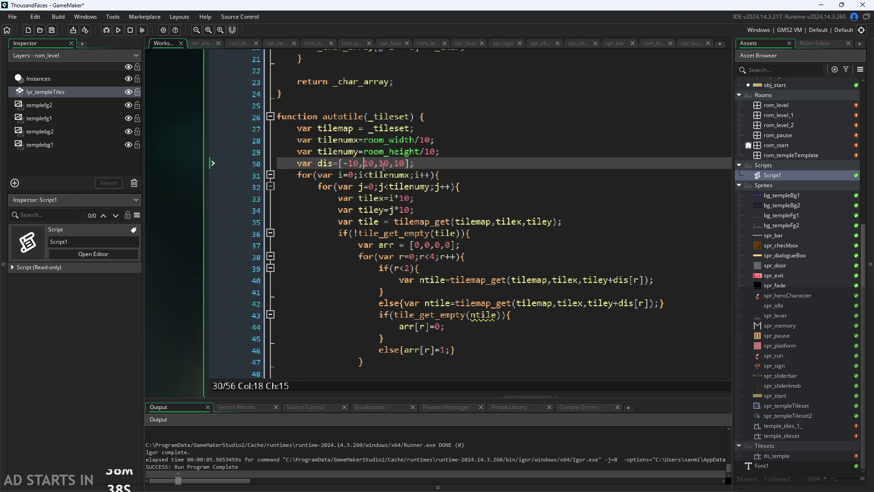
{"action": "key", "text": "Right"}
{"action": "key", "text": "Right"}
{"action": "key", "text": "Right"}
{"action": "type", "text": "-"}
Move the line 40 +dis[r] onto tilex and re-paste line 42's offset after tiley
{"action": "left_click", "coordinate": [456, 326]}
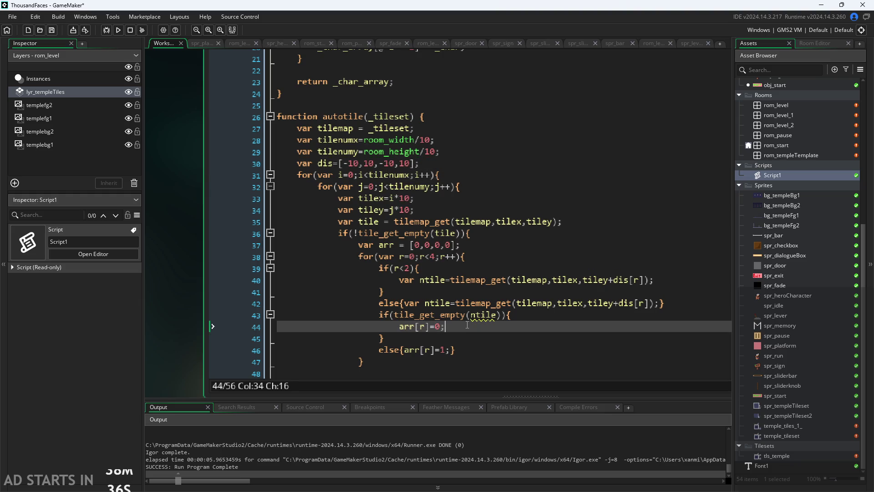
{"action": "left_click", "coordinate": [410, 292]}
{"action": "left_click", "coordinate": [481, 280]}
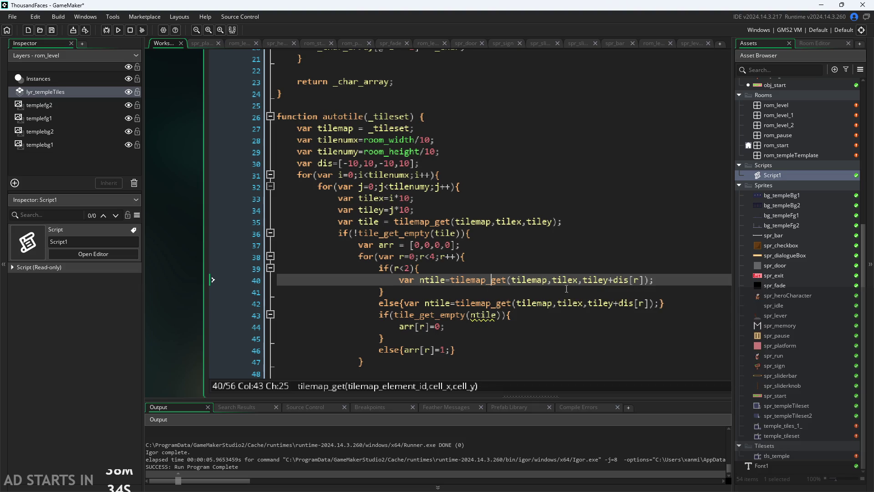
{"action": "left_click", "coordinate": [611, 279]}
{"action": "left_click_drag", "start_coordinate": [611, 280], "coordinate": [642, 286]}
{"action": "key", "text": "ctrl+c"}
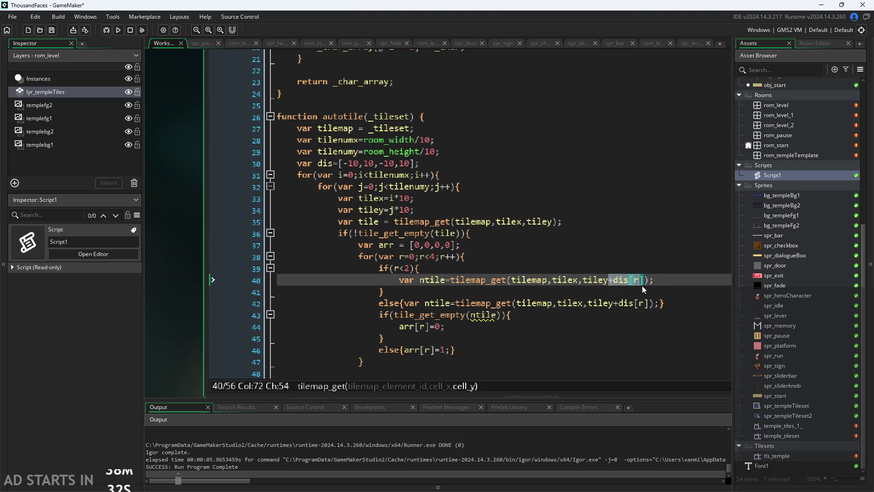
{"action": "key", "text": "BackSpace"}
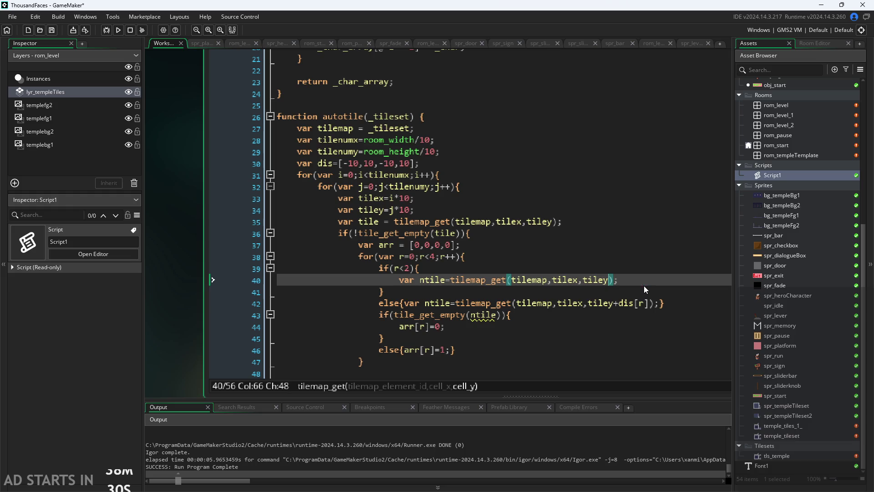
{"action": "left_click", "coordinate": [580, 281]}
{"action": "key", "text": "ctrl+v"}
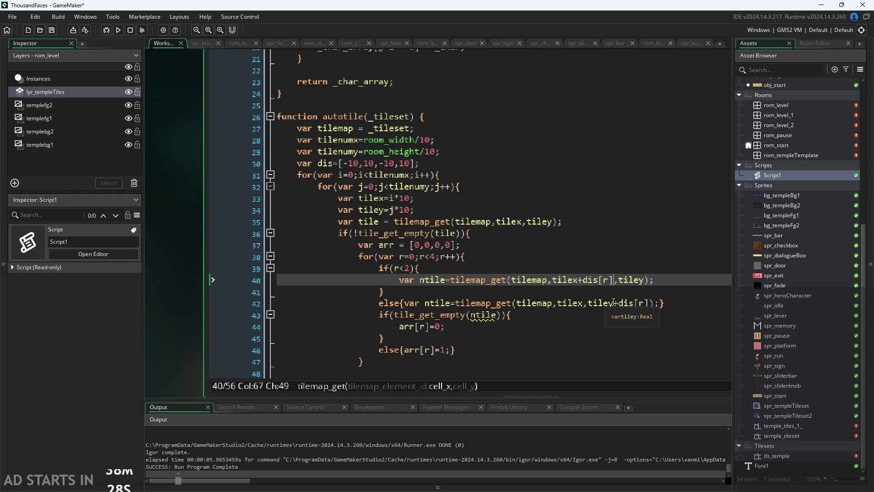
{"action": "left_click_drag", "start_coordinate": [614, 303], "coordinate": [651, 303]}
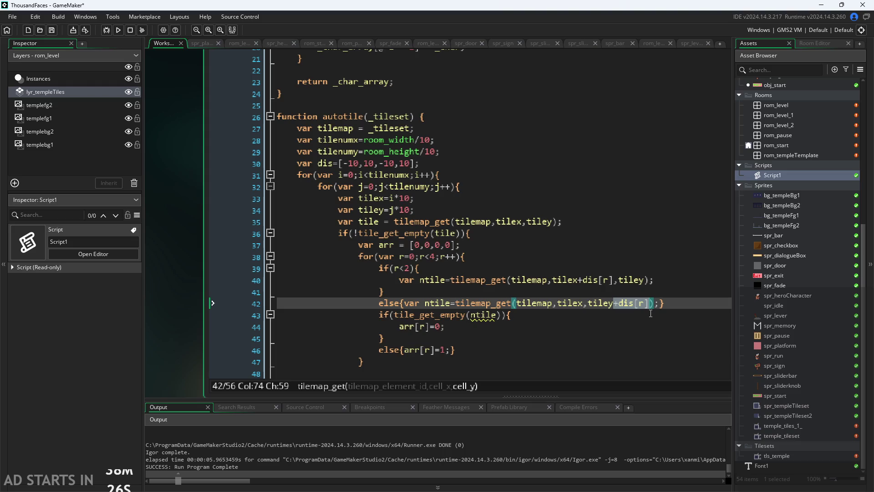
{"action": "key", "text": "BackSpace"}
{"action": "left_click", "coordinate": [585, 303]}
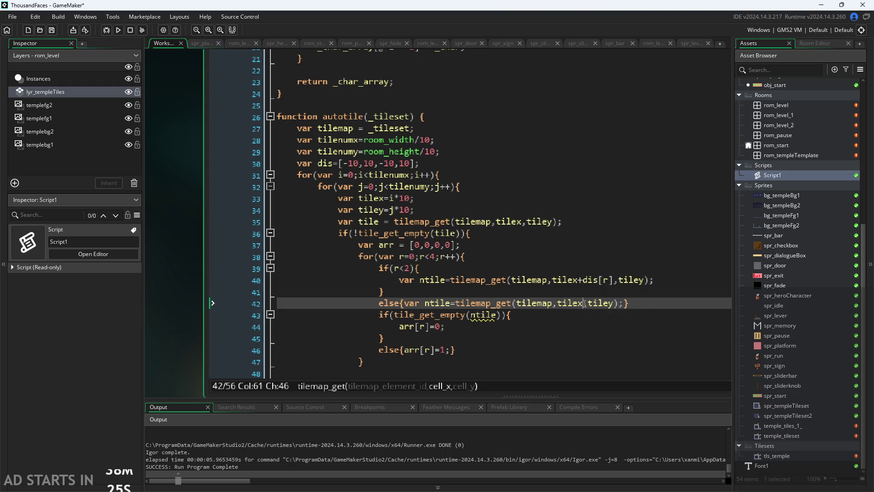
{"action": "left_click", "coordinate": [614, 304]}
{"action": "key", "text": "ctrl+v"}
{"action": "left_click", "coordinate": [677, 303]}
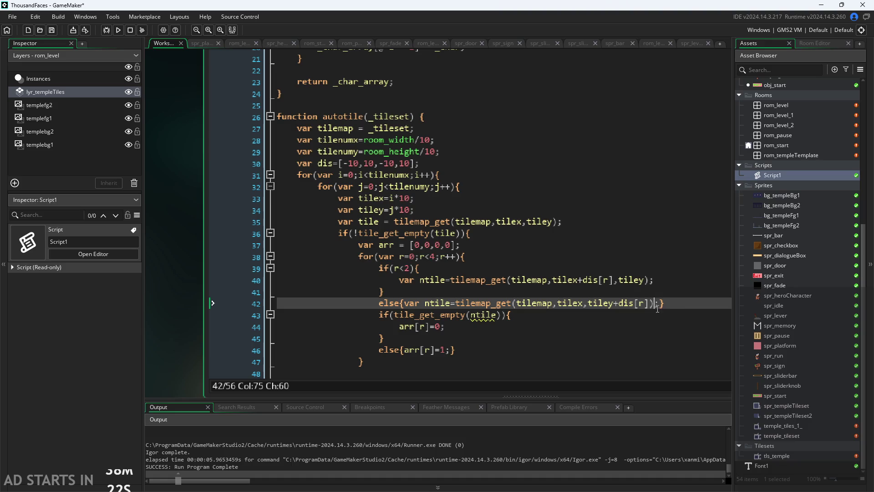
Undo so line 40 offsets tiley, and move line 42's +dis[r] onto tilex
{"action": "key", "text": "Up"}
{"action": "key", "text": "Up"}
{"action": "key", "text": "Up"}
{"action": "left_click", "coordinate": [599, 280]}
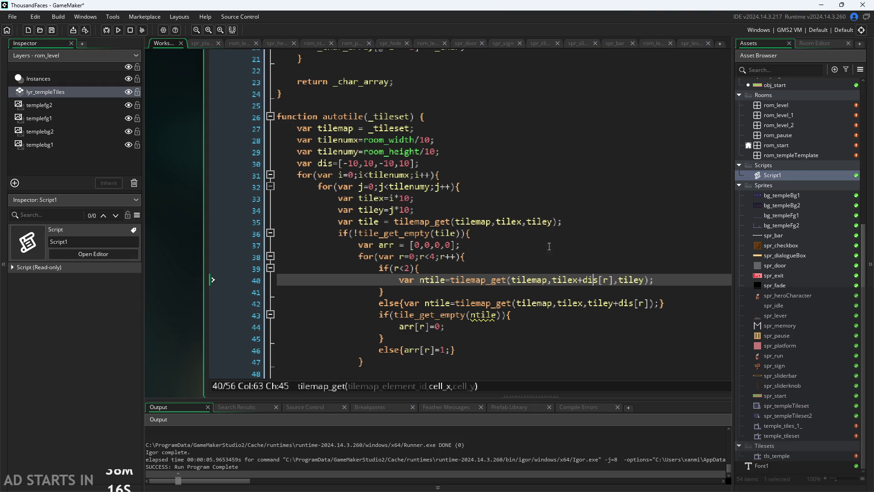
{"action": "mouse_move", "coordinate": [592, 279]}
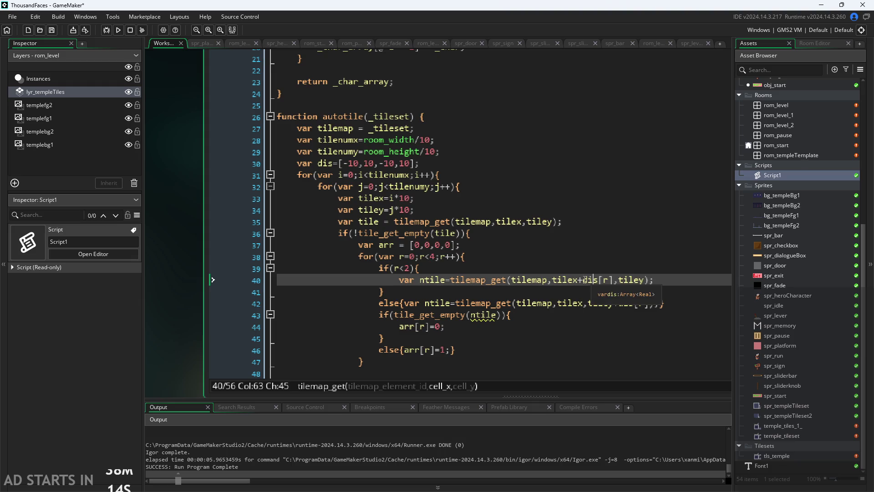
{"action": "left_click_drag", "start_coordinate": [613, 303], "coordinate": [651, 302]}
{"action": "key", "text": "ctrl+z"}
{"action": "key", "text": "ctrl+z"}
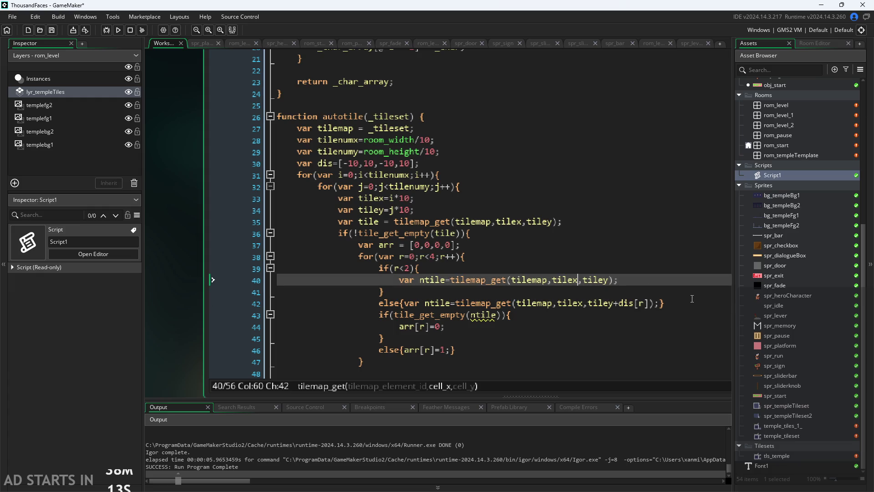
{"action": "left_click", "coordinate": [637, 304]}
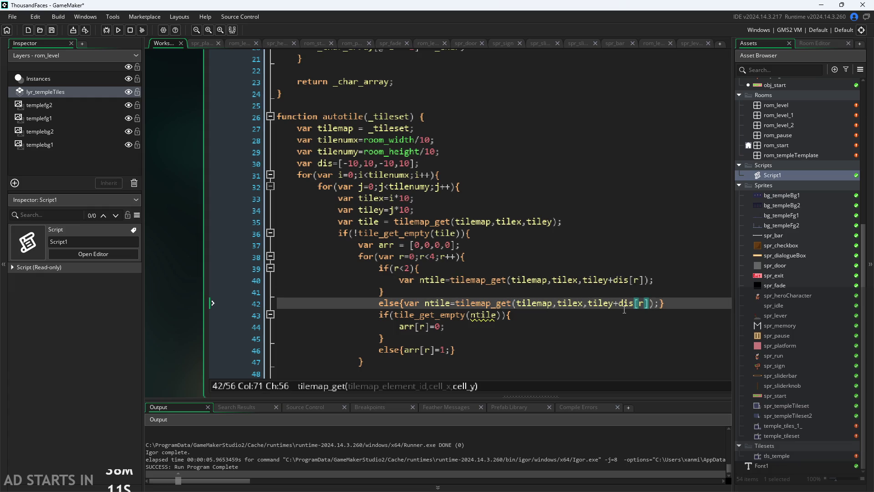
{"action": "left_click_drag", "start_coordinate": [614, 303], "coordinate": [650, 308]}
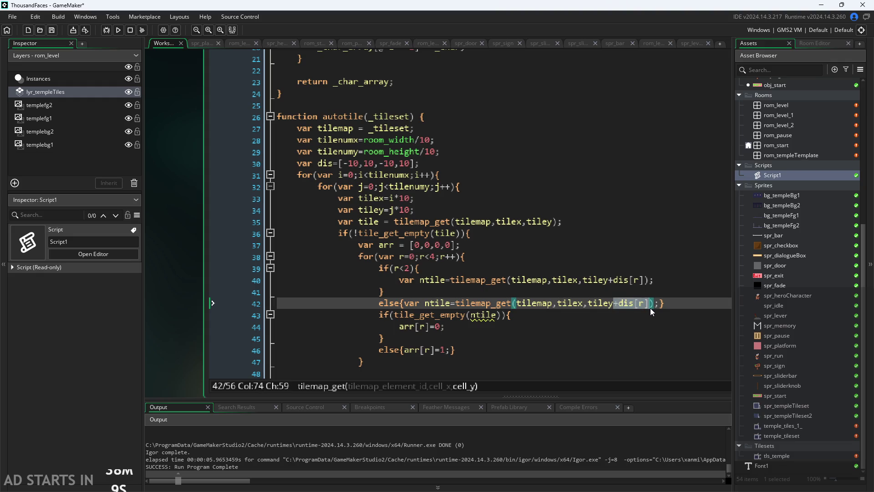
{"action": "key", "text": "ctrl+x"}
{"action": "key", "text": "Left"}
{"action": "key", "text": "Left"}
{"action": "key", "text": "Left"}
{"action": "key", "text": "ctrl+v"}
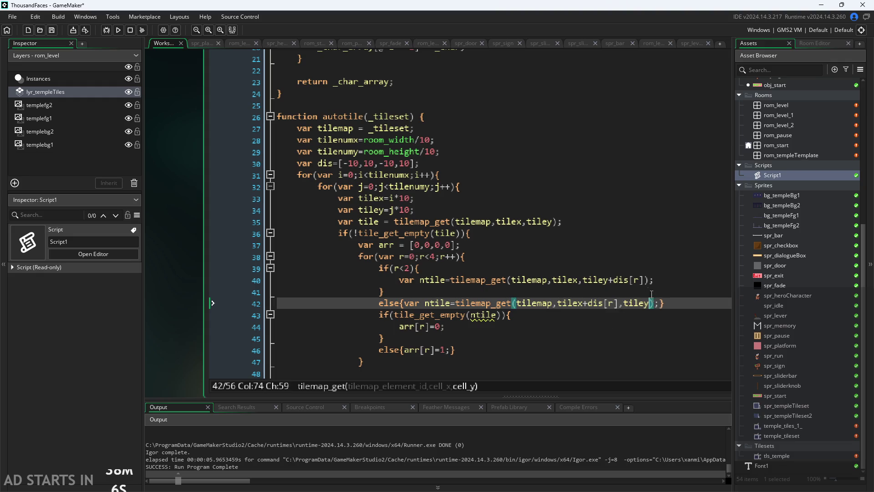
{"action": "left_click", "coordinate": [640, 284]}
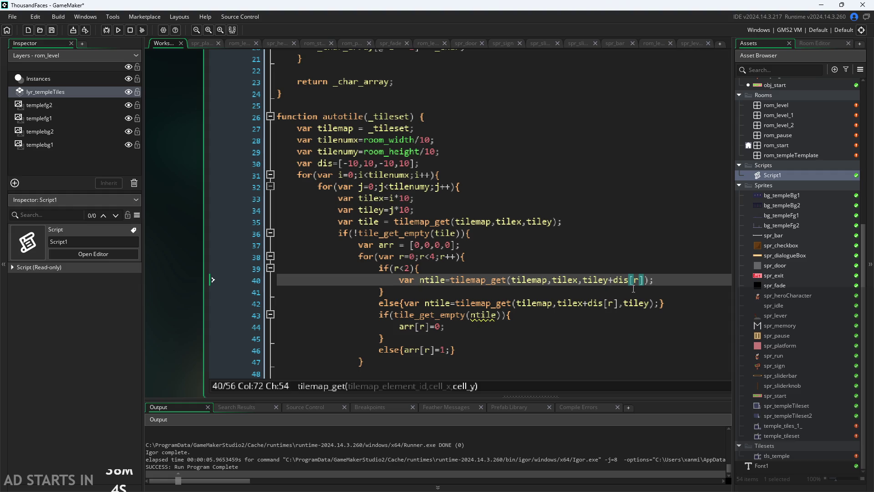
Add the comment '//arr = [top, bottom, left, right]' on a new line after the empty-tile check
{"action": "left_click", "coordinate": [349, 163]}
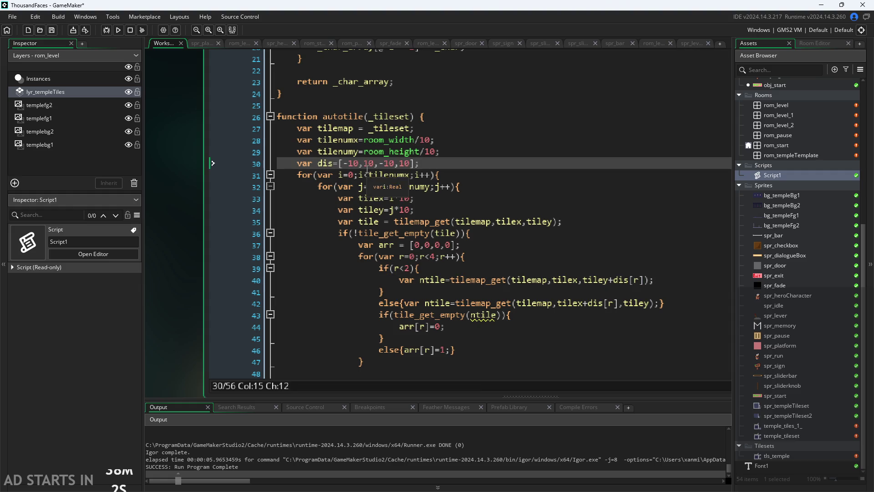
{"action": "left_click", "coordinate": [608, 272]}
{"action": "left_click", "coordinate": [608, 278]}
{"action": "left_click", "coordinate": [619, 303]}
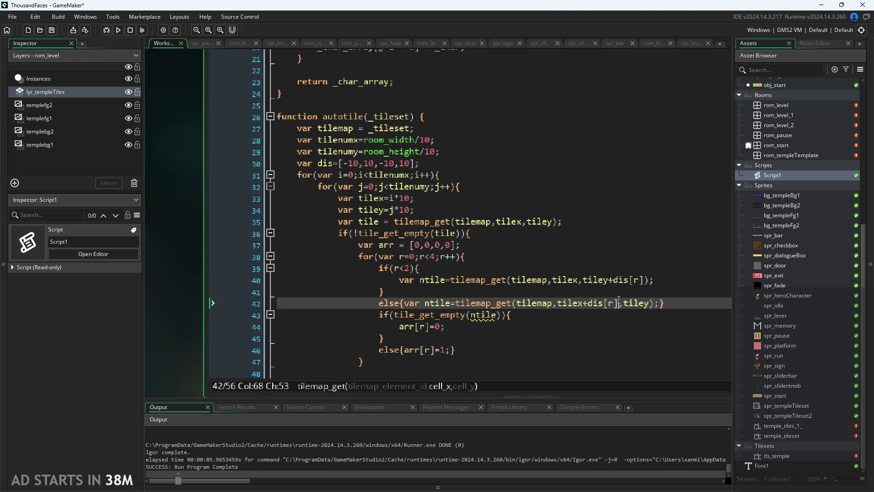
{"action": "left_click", "coordinate": [427, 243]}
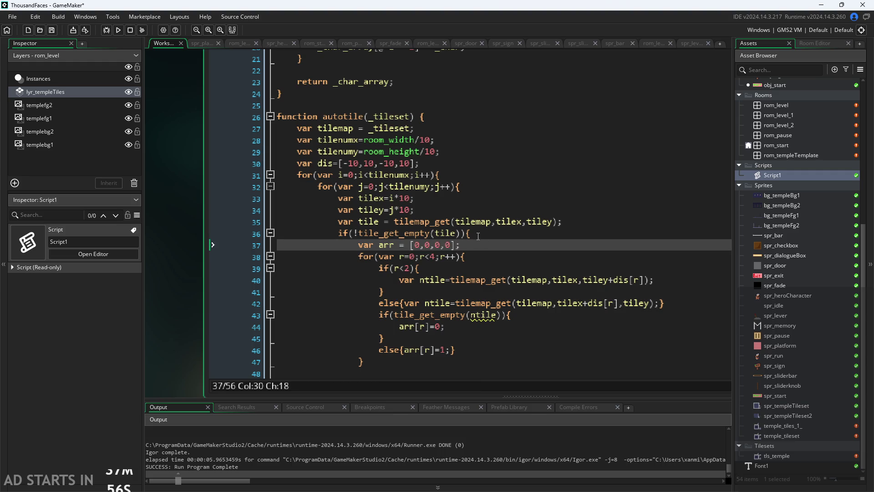
{"action": "left_click", "coordinate": [483, 233]}
{"action": "key", "text": "Return"}
{"action": "type", "text": "/"}
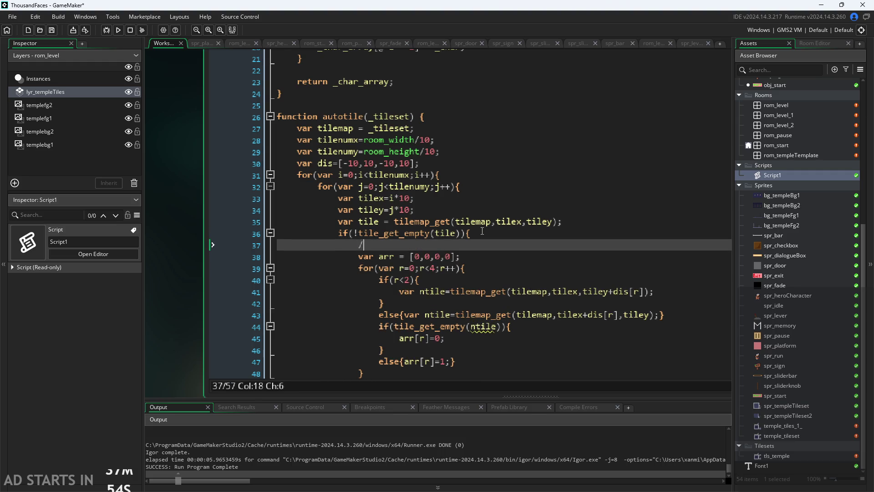
{"action": "type", "text": "/arr = "}
{"action": "type", "text": "[top,"}
{"action": "type", "text": " botto"}
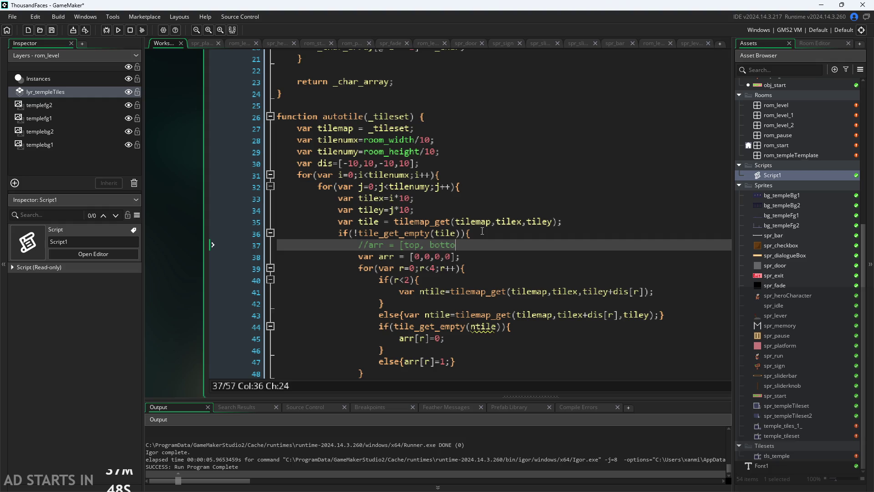
{"action": "type", "text": "m, left, right"}
{"action": "type", "text": "]"}
Insert a blank line after the neighbour loop's closing brace
{"action": "left_click", "coordinate": [384, 280]}
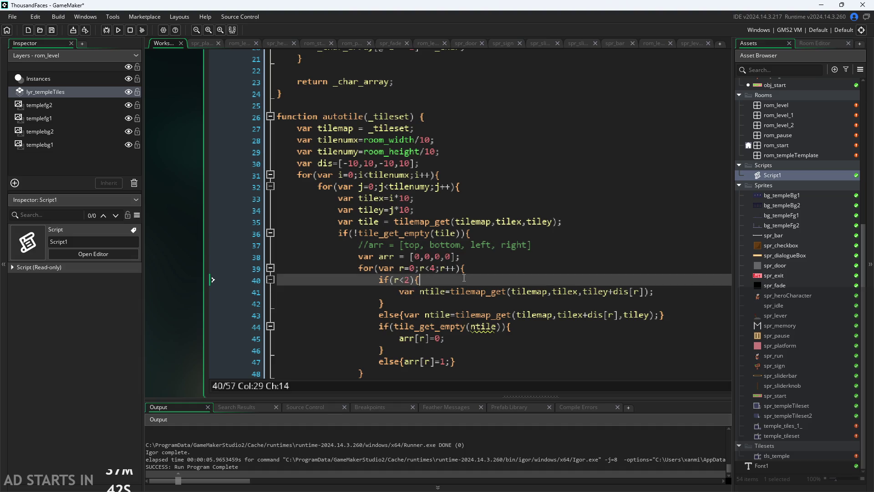
{"action": "left_click", "coordinate": [477, 259]}
{"action": "key", "text": "Down"}
{"action": "key", "text": "Down"}
{"action": "left_click", "coordinate": [659, 315]}
{"action": "key", "text": "Down"}
{"action": "key", "text": "Down"}
{"action": "scroll", "coordinate": [492, 324], "scroll_direction": "down", "scroll_amount": 2}
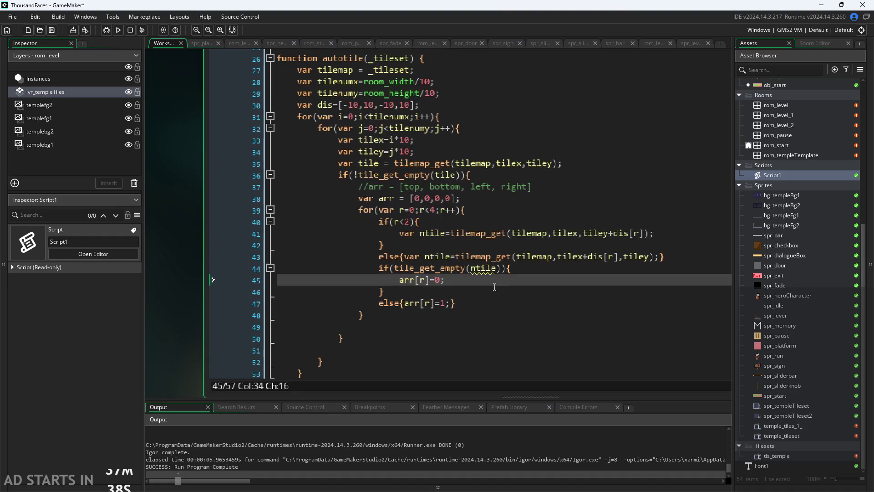
{"action": "left_click", "coordinate": [492, 324]}
{"action": "left_click", "coordinate": [493, 318]}
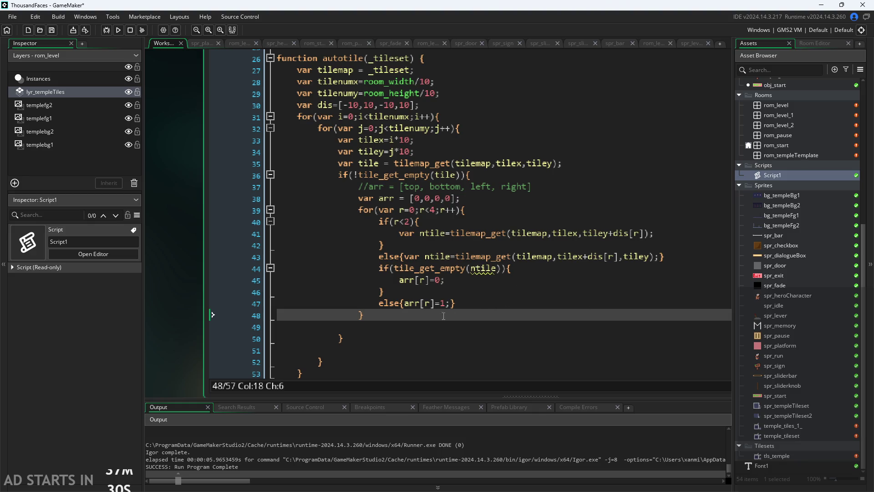
{"action": "left_click", "coordinate": [471, 304]}
{"action": "left_click", "coordinate": [473, 319]}
{"action": "key", "text": "Return"}
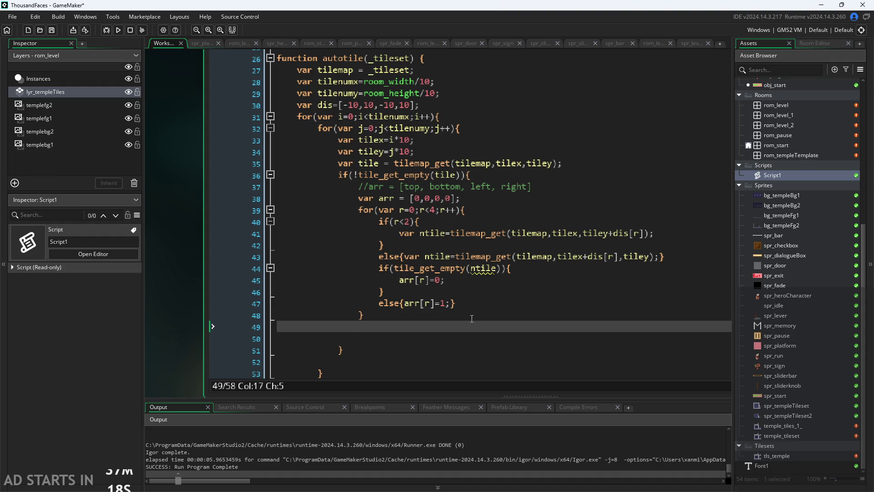
{"action": "scroll", "coordinate": [471, 319], "scroll_direction": "down", "scroll_amount": 3}
Delete the stray empty lines so the closing braces follow the loop body directly
{"action": "left_click", "coordinate": [391, 336]}
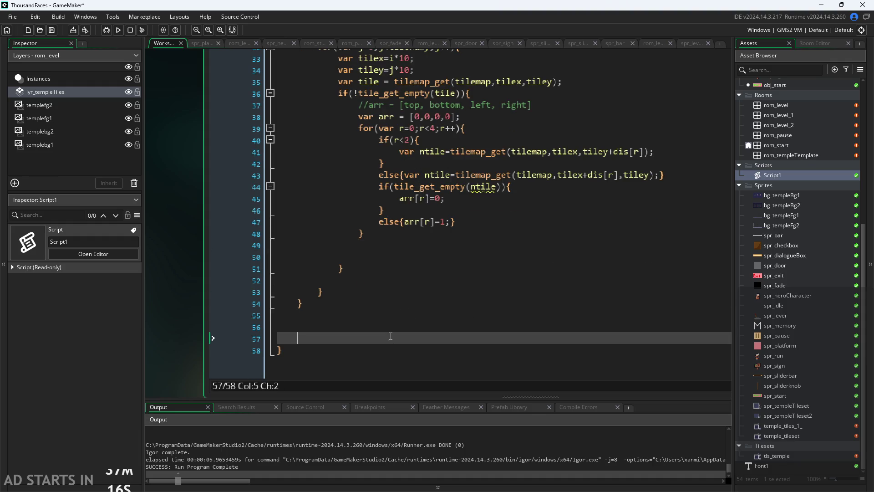
{"action": "key", "text": "BackSpace"}
{"action": "key", "text": "BackSpace"}
{"action": "key", "text": "BackSpace"}
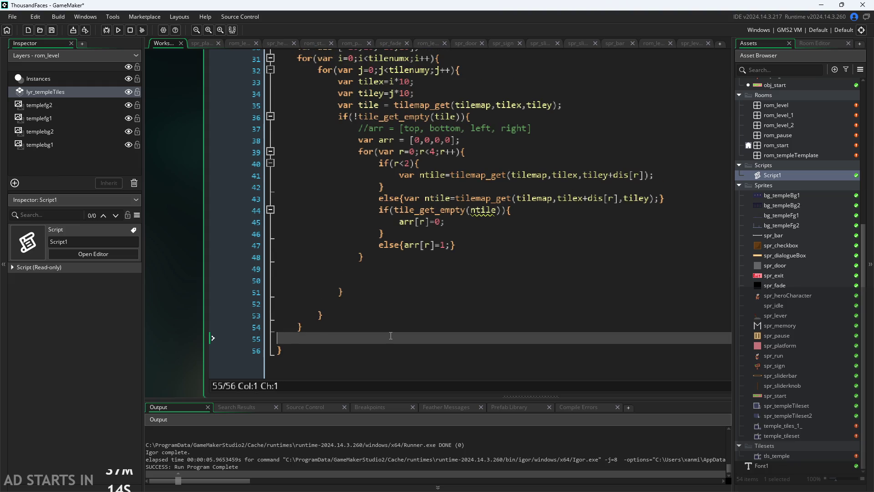
{"action": "key", "text": "BackSpace"}
{"action": "left_click", "coordinate": [418, 286]}
{"action": "key", "text": "BackSpace"}
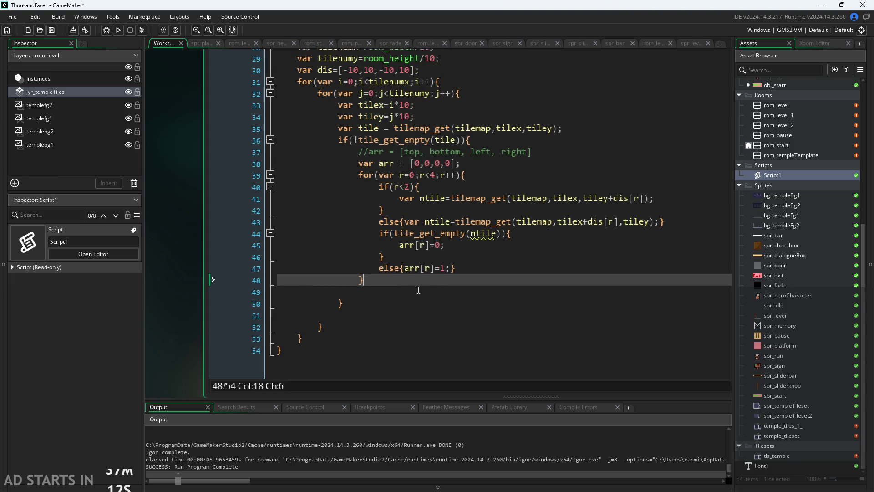
{"action": "left_click", "coordinate": [405, 315]}
{"action": "key", "text": "Up"}
{"action": "key", "text": "Up"}
{"action": "key", "text": "Tab"}
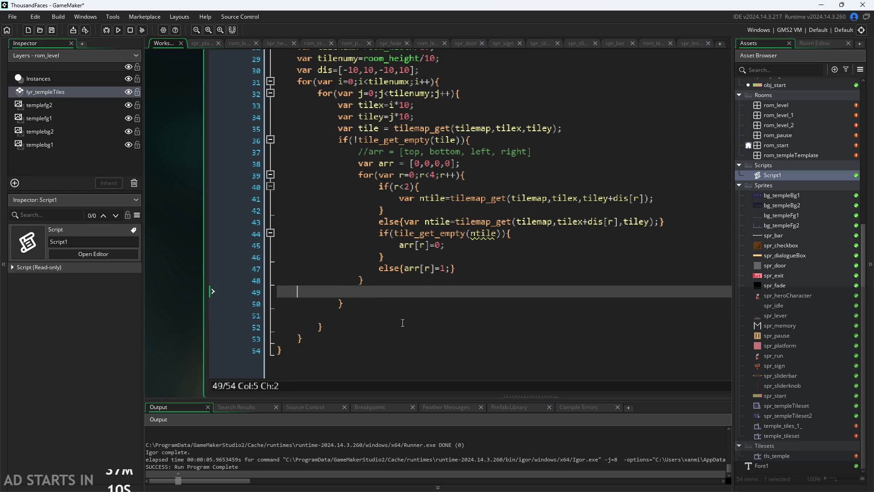
{"action": "key", "text": "Delete"}
{"action": "key", "text": "Down"}
{"action": "key", "text": "BackSpace"}
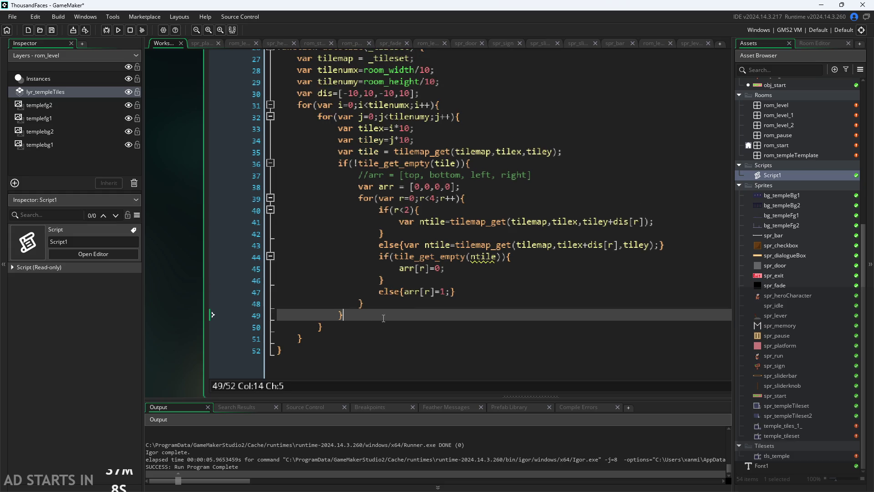
{"action": "key", "text": "Up"}
Add an empty line after the else branch at the end of the loop body
{"action": "left_click", "coordinate": [450, 276]}
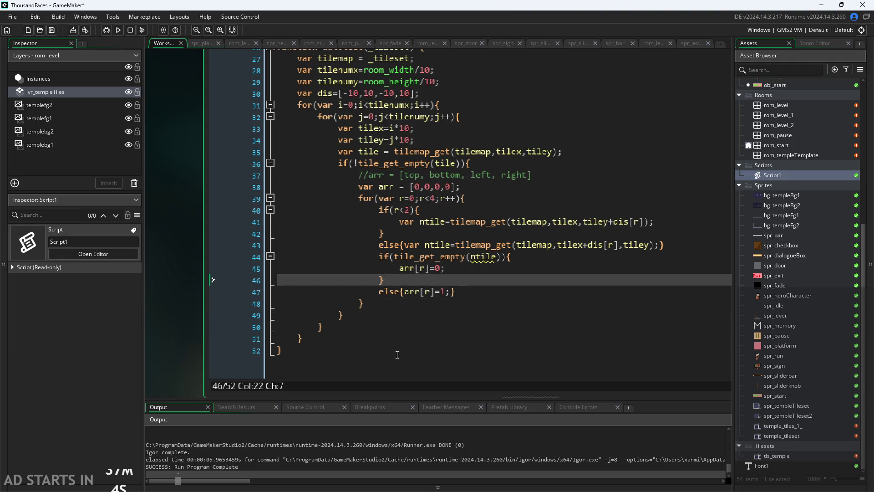
{"action": "left_click", "coordinate": [477, 294]}
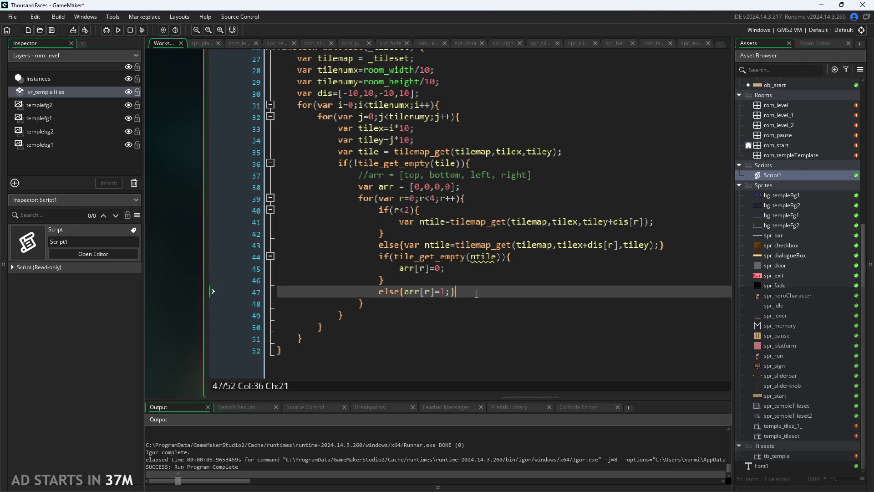
{"action": "key", "text": "Return"}
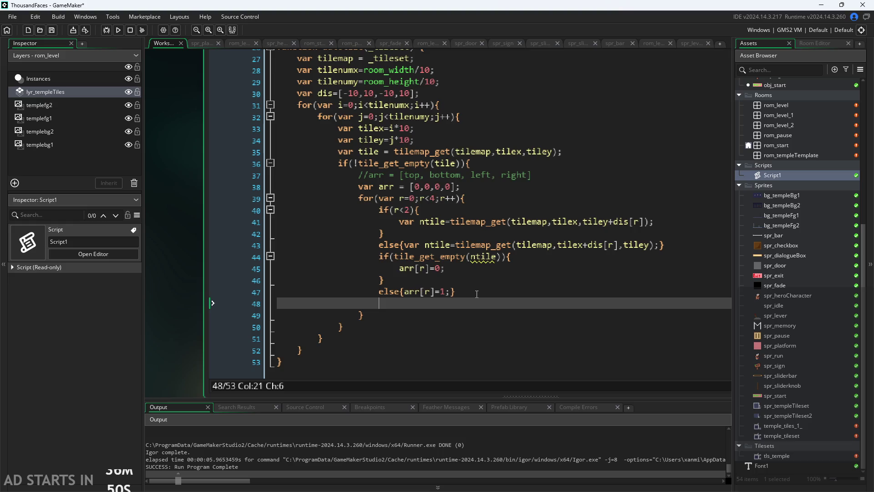
{"action": "left_click", "coordinate": [464, 186]}
Declare var ind = 0; below the arr declaration
{"action": "key", "text": "Return"}
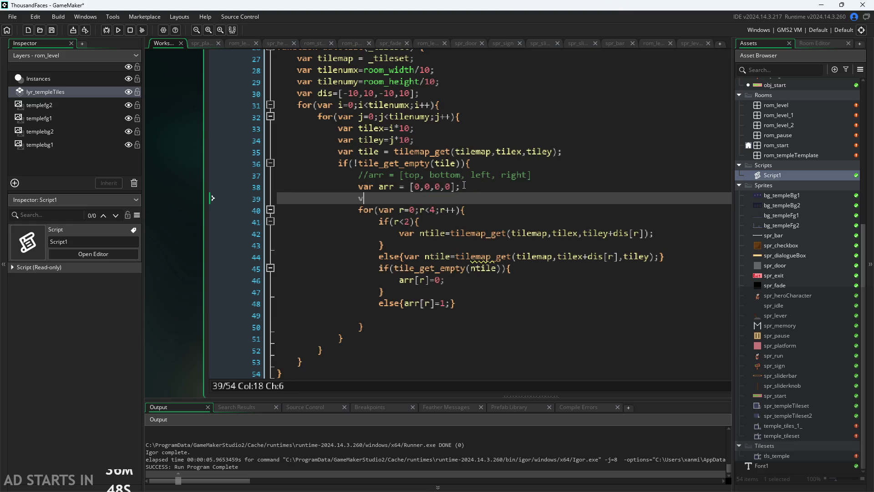
{"action": "type", "text": "var oi"}
{"action": "key", "text": "BackSpace"}
{"action": "key", "text": "BackSpace"}
{"action": "type", "text": "ind = 0;"}
Add the line ind+=arr[r] at the end of the neighbour loop
{"action": "left_click", "coordinate": [482, 308]}
{"action": "key", "text": "Return"}
{"action": "type", "text": "arr"}
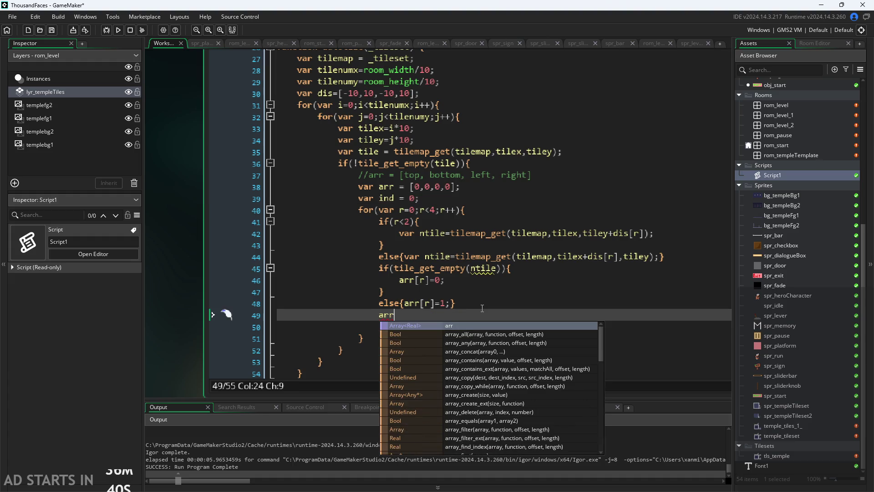
{"action": "type", "text": "[r]"}
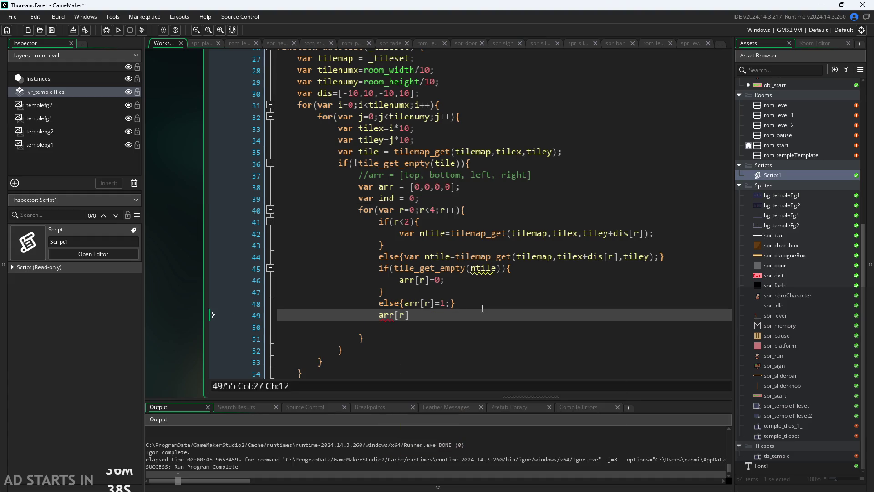
{"action": "key", "text": "Left"}
{"action": "key", "text": "Left"}
{"action": "key", "text": "Left"}
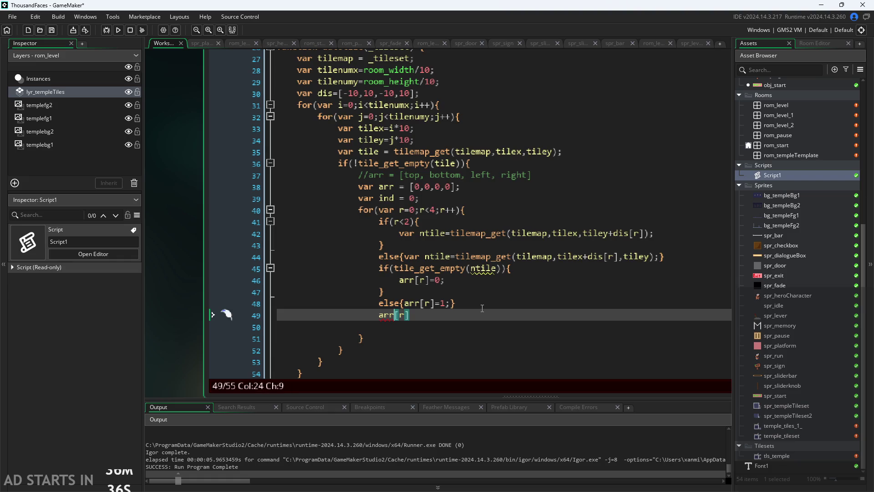
{"action": "key", "text": "Left"}
{"action": "type", "text": "ind+="}
{"action": "key", "text": "Right"}
{"action": "key", "text": "Right"}
{"action": "key", "text": "Right"}
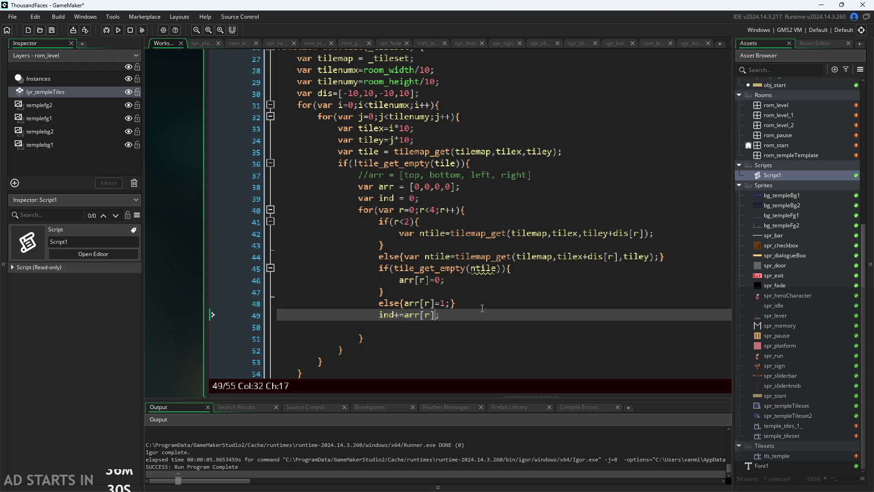
Multiply the term by (2**r), giving ind+=arr[r]*(2**r)
{"action": "type", "text": "*(2"}
{"action": "type", "text": "^"}
{"action": "type", "text": "r"}
{"action": "key", "text": "Left"}
{"action": "key", "text": "Left"}
{"action": "key", "text": "Left"}
{"action": "type", "text": "("}
{"action": "key", "text": "Right"}
{"action": "key", "text": "Right"}
{"action": "key", "text": "Right"}
{"action": "type", "text": ")"}
{"action": "left_click", "coordinate": [457, 316]}
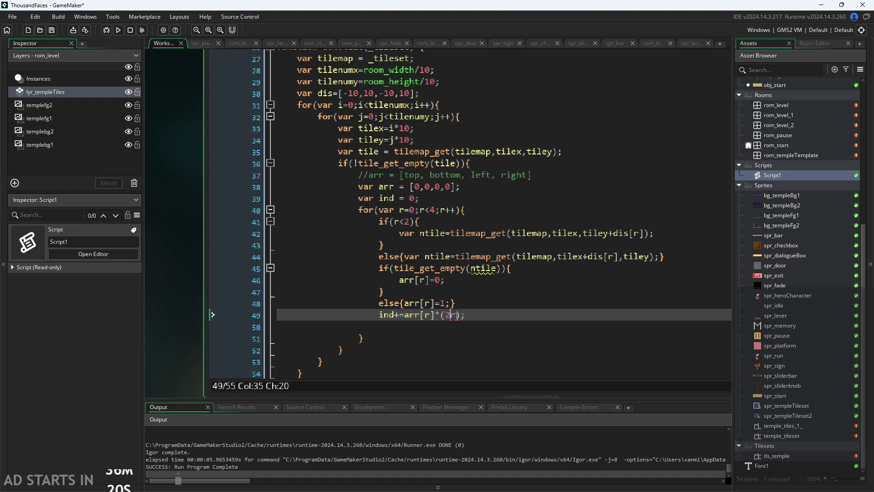
{"action": "key", "text": "BackSpace"}
{"action": "type", "text": "**"}
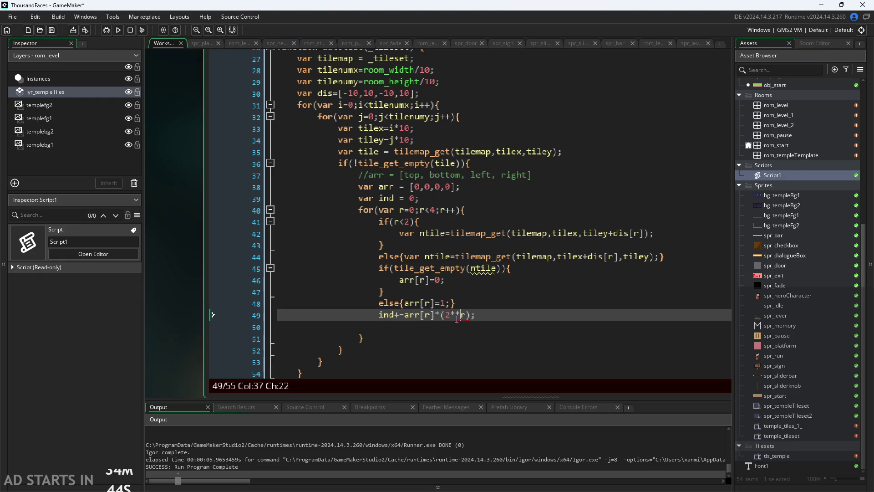
Replace 2**r with power(2,r) so line 49 reads ind+=arr[r]*(power(2,r));
{"action": "key", "text": "BackSpace"}
{"action": "key", "text": "BackSpace"}
{"action": "key", "text": "BackSpace"}
{"action": "key", "text": "Right"}
{"action": "key", "text": "BackSpace"}
{"action": "type", "text": "power"}
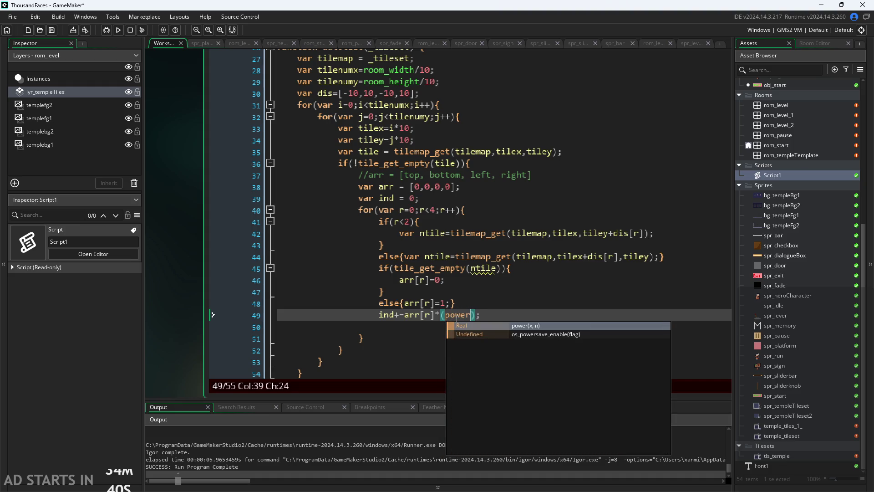
{"action": "type", "text": "("}
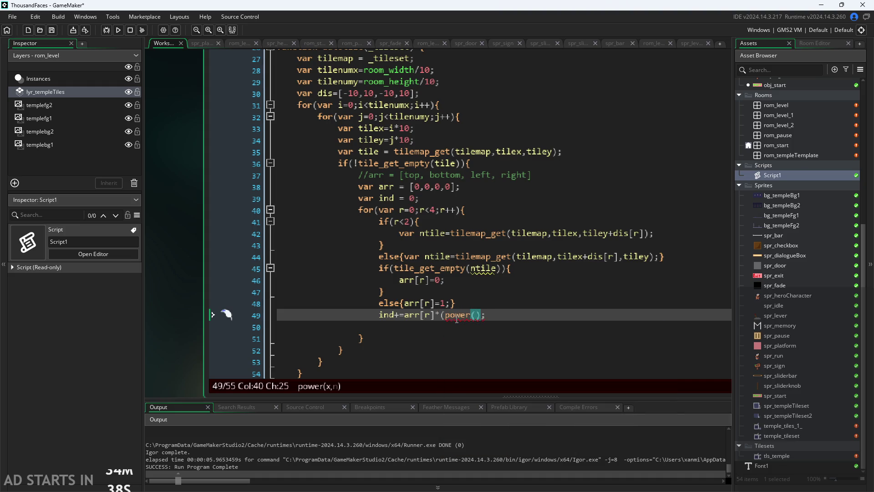
{"action": "mouse_move", "coordinate": [464, 313]}
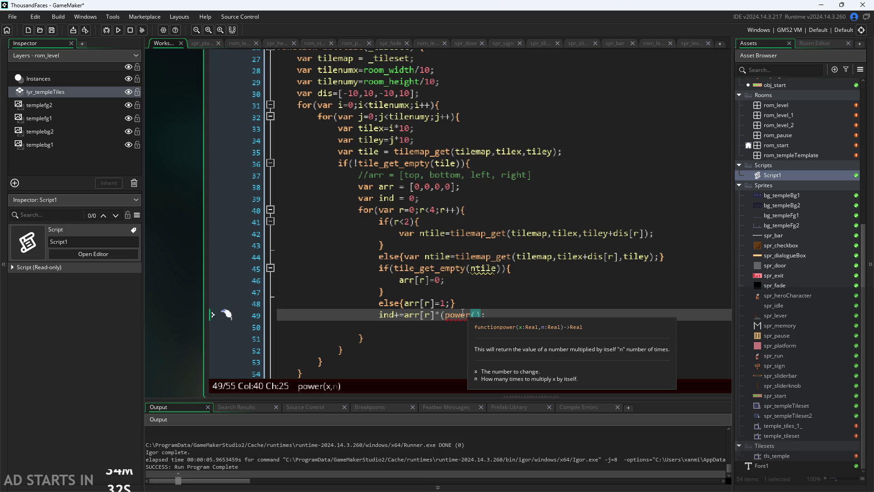
{"action": "type", "text": "2"}
{"action": "type", "text": ",r"}
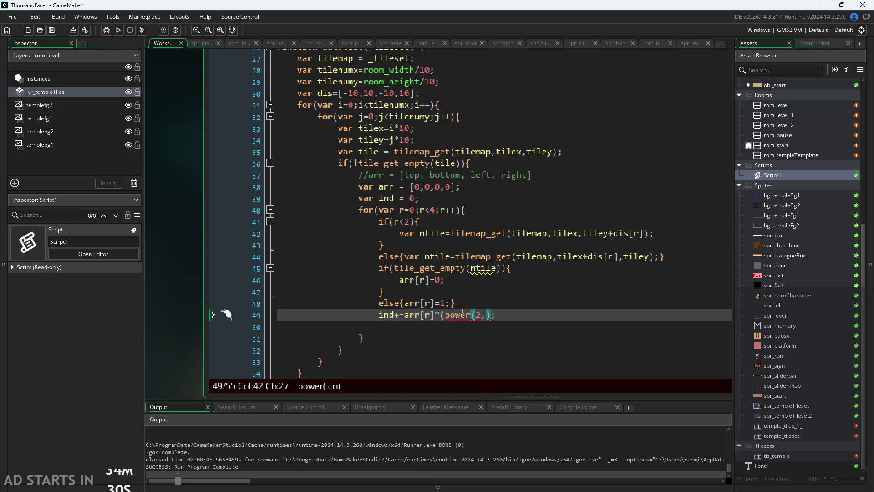
{"action": "key", "text": "Right"}
{"action": "key", "text": "Right"}
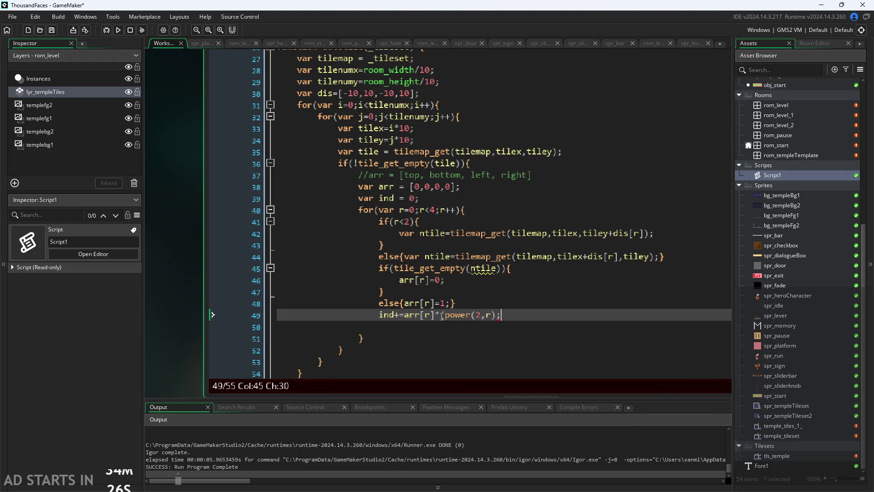
{"action": "left_click", "coordinate": [498, 315]}
{"action": "type", "text": ")"}
{"action": "left_click", "coordinate": [517, 310]}
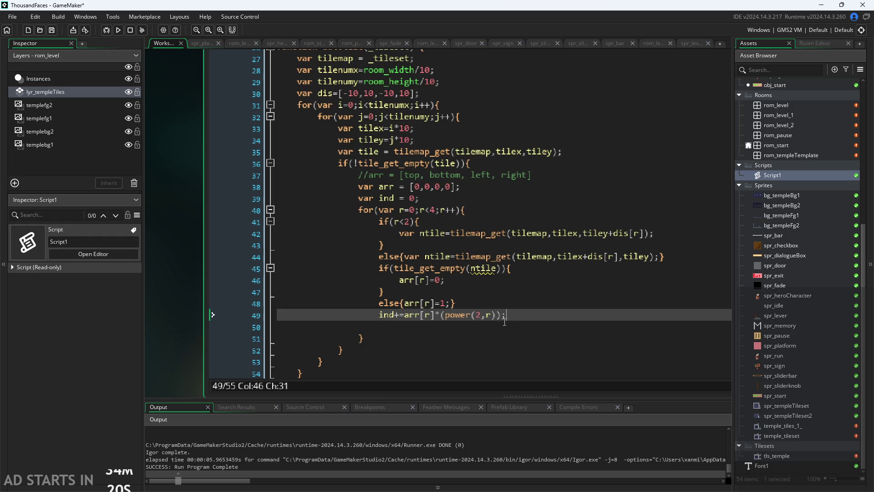
{"action": "key", "text": "Left"}
{"action": "key", "text": "Left"}
{"action": "key", "text": "Left"}
{"action": "key", "text": "Left"}
{"action": "key", "text": "Left"}
{"action": "key", "text": "Left"}
{"action": "mouse_move", "coordinate": [423, 316]}
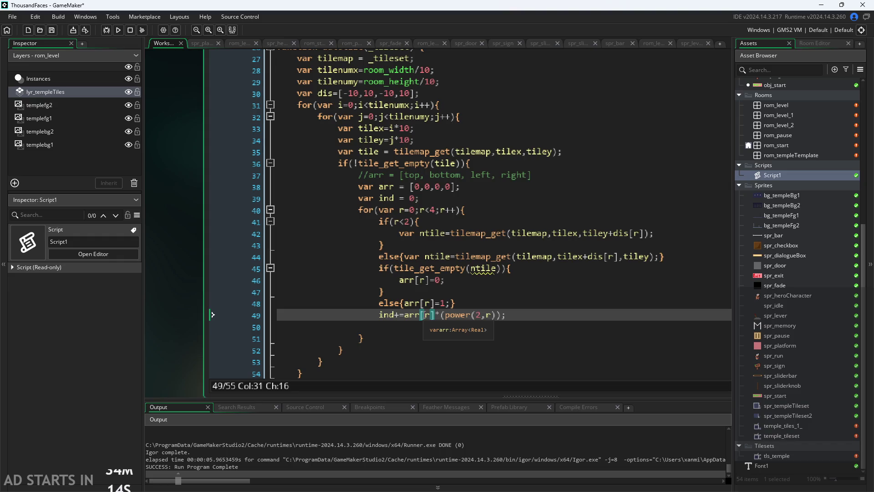
{"action": "key", "text": "Right"}
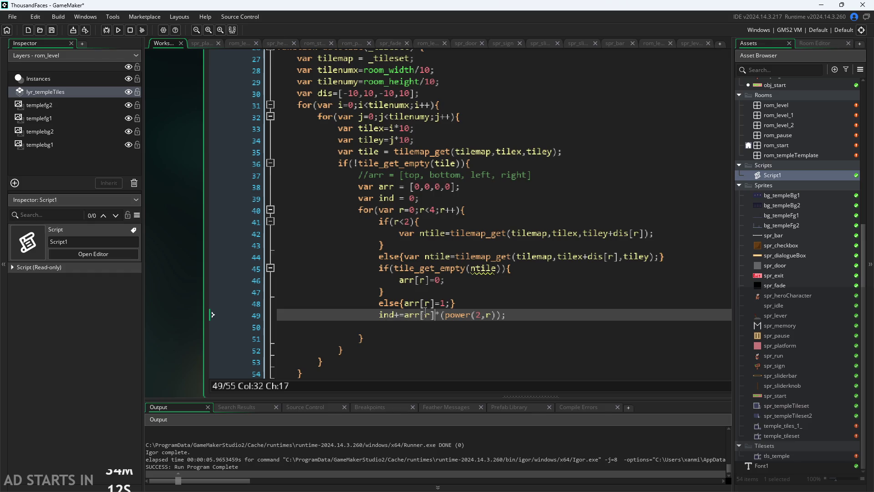
Delete the blank line after line 49
{"action": "left_click", "coordinate": [433, 326]}
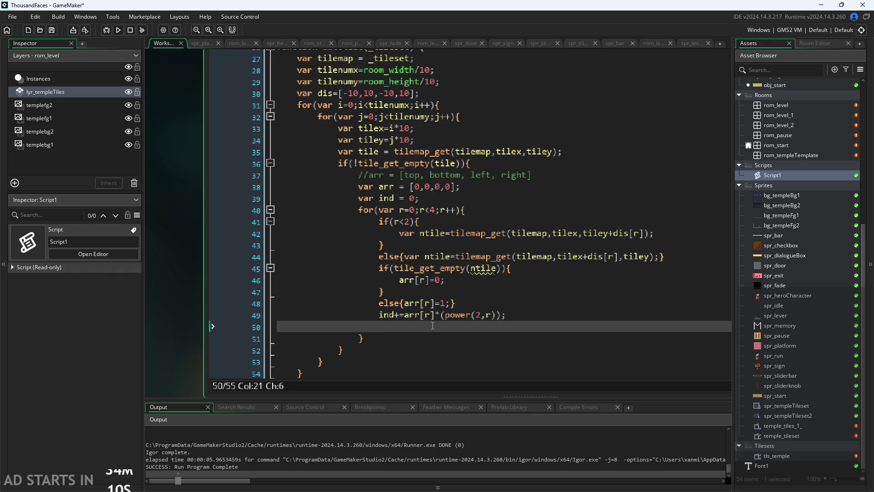
{"action": "key", "text": "BackSpace"}
{"action": "key", "text": "BackSpace"}
{"action": "key", "text": "BackSpace"}
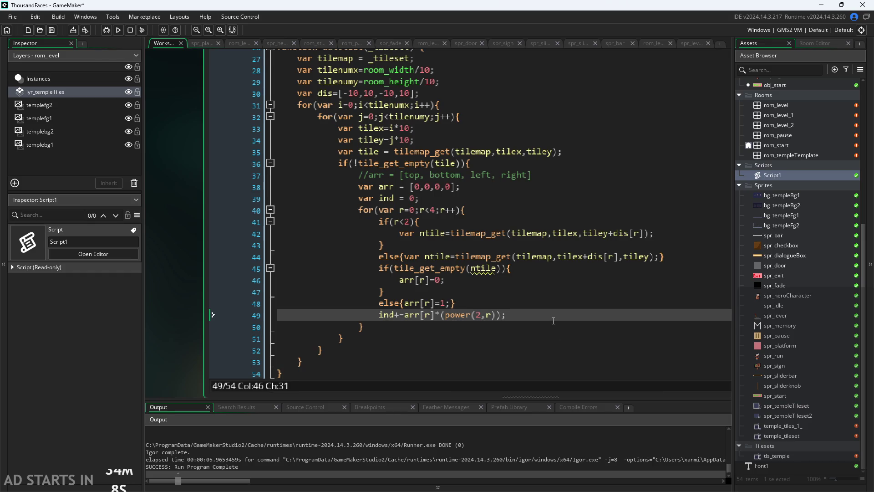
{"action": "key", "text": "Down"}
{"action": "key", "text": "Up"}
{"action": "scroll", "coordinate": [525, 319], "scroll_direction": "down", "scroll_amount": 3, "text": "ctrl"}
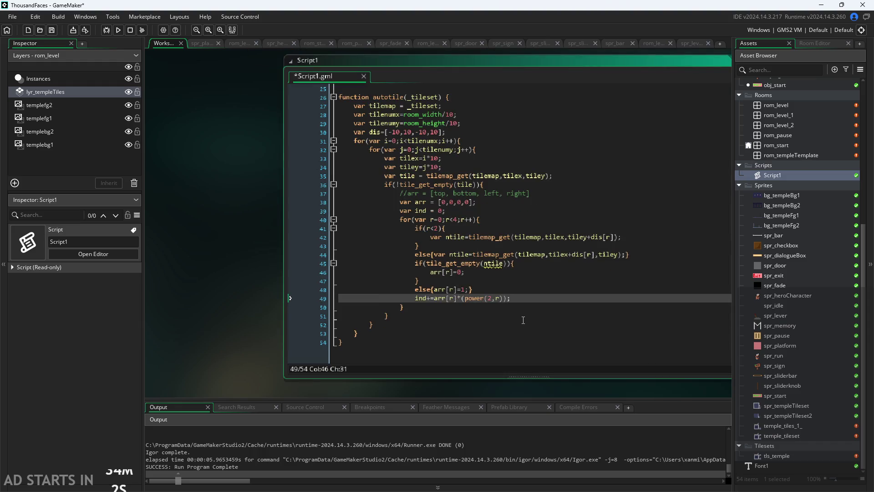
Append 'ind' to the function name, making it autotileind
{"action": "left_click", "coordinate": [404, 97]}
{"action": "type", "text": "ind"}
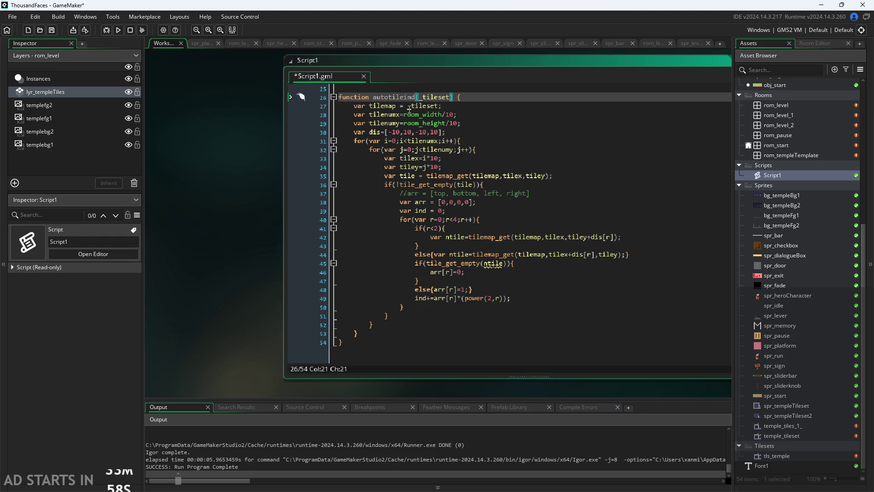
{"action": "left_click", "coordinate": [370, 334]}
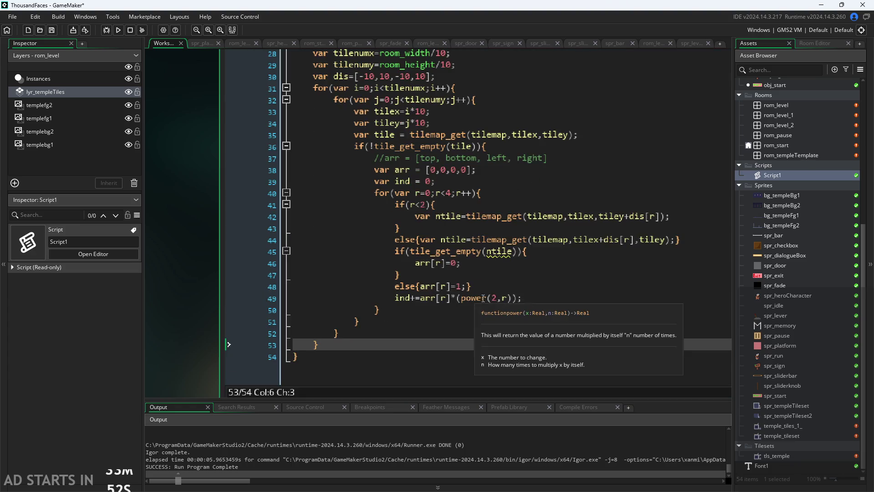
Review the script's tile lookup lines and neighbour loop
{"action": "scroll", "coordinate": [528, 298], "scroll_direction": "up", "scroll_amount": 2}
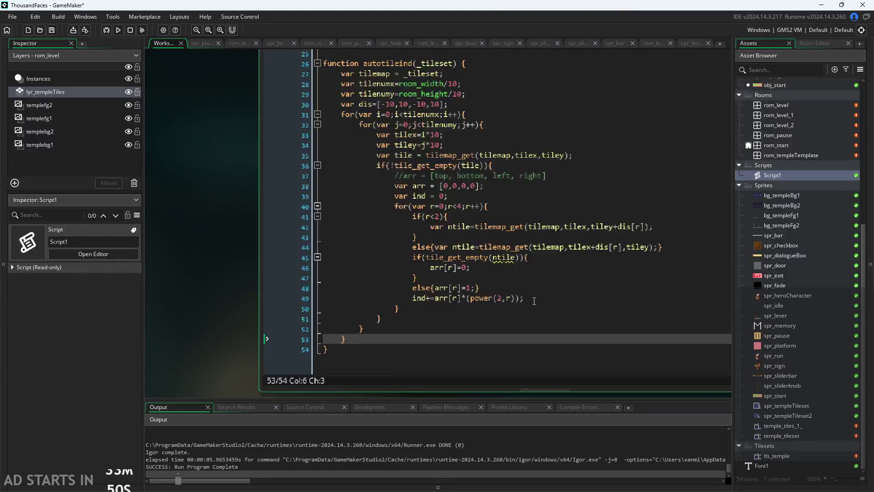
{"action": "scroll", "coordinate": [534, 300], "scroll_direction": "down", "scroll_amount": 2}
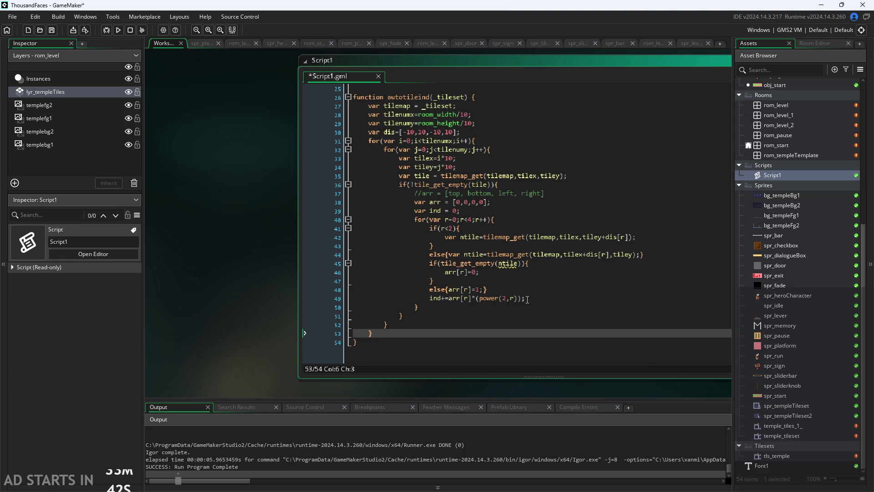
{"action": "right_click", "coordinate": [527, 299]}
{"action": "left_click", "coordinate": [553, 196]}
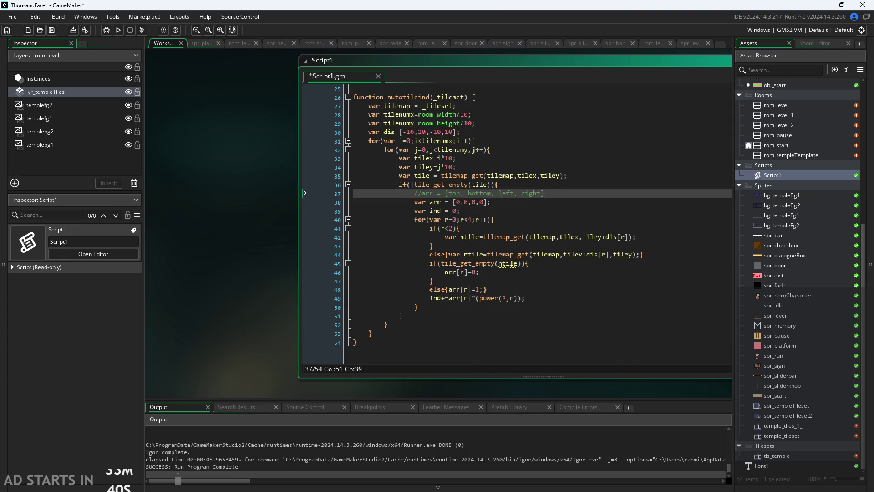
{"action": "left_click", "coordinate": [527, 183]}
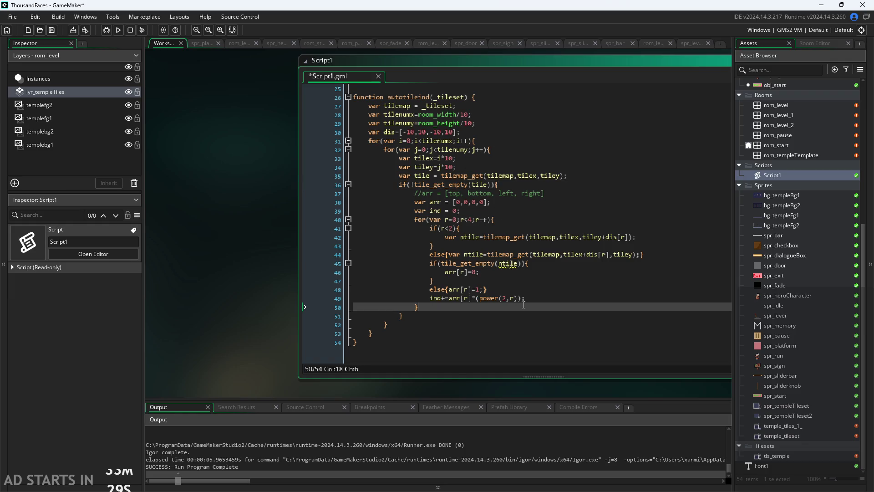
{"action": "left_click", "coordinate": [500, 307]}
{"action": "left_click", "coordinate": [572, 177]}
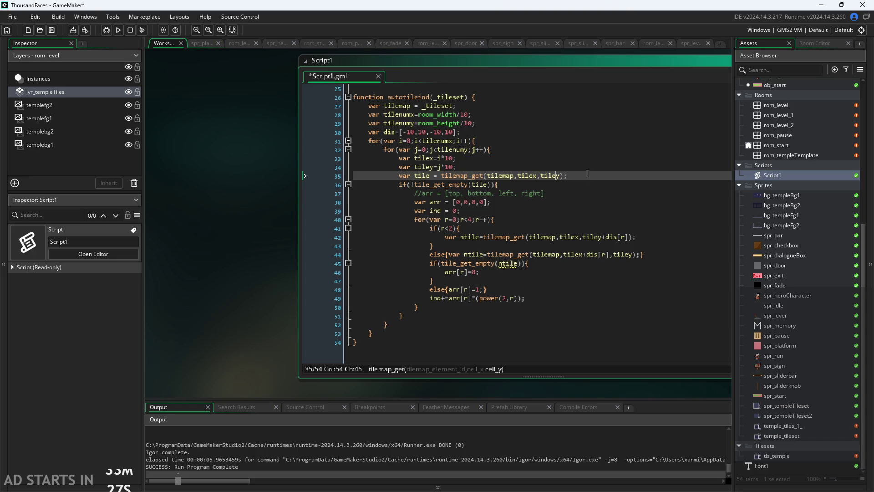
{"action": "key", "text": "End"}
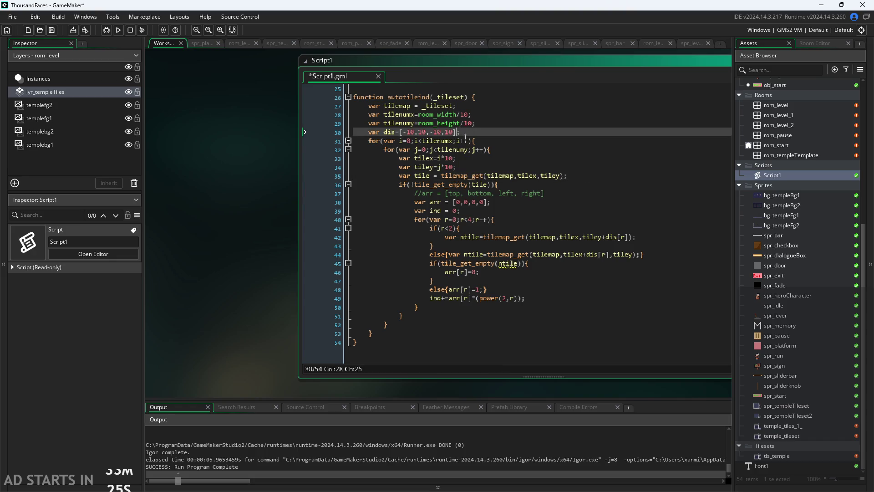
{"action": "left_click", "coordinate": [478, 123]}
{"action": "scroll", "coordinate": [370, 224], "scroll_direction": "up", "scroll_amount": 3, "text": "ctrl"}
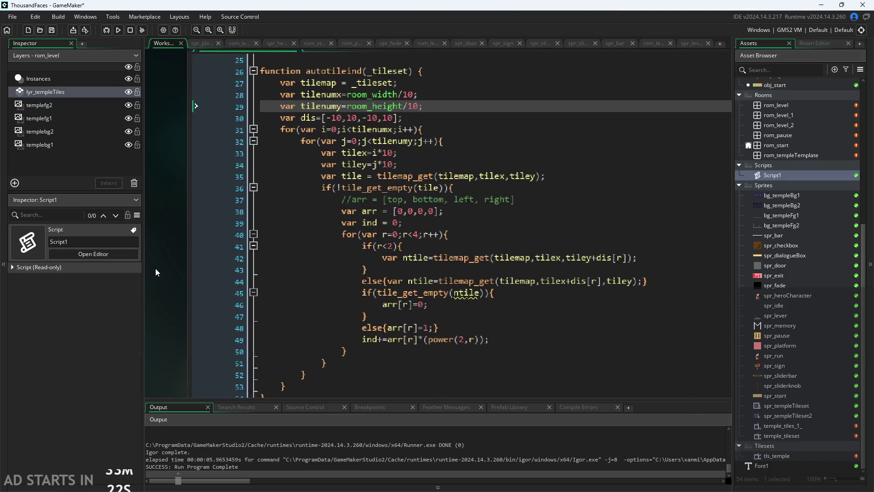